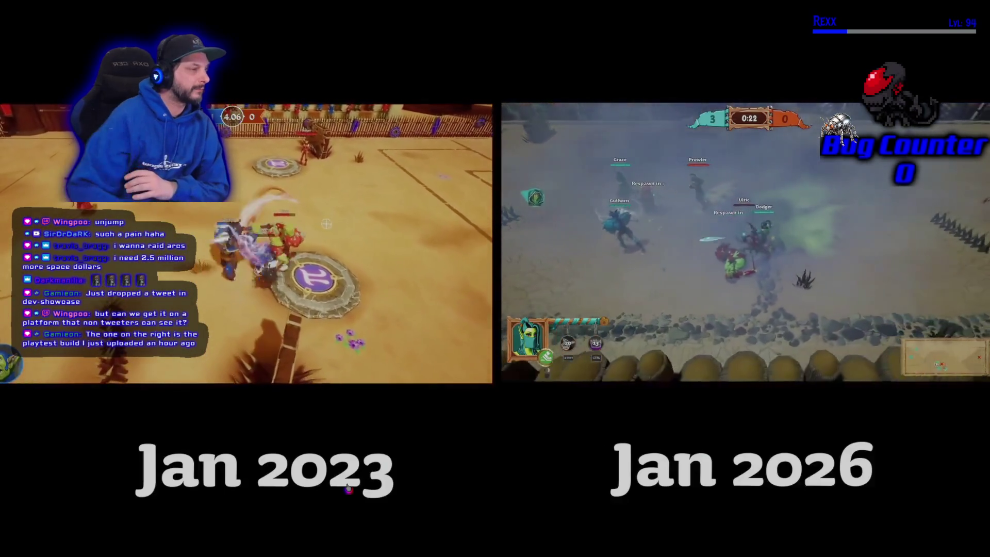
Exit full screen on the Jan 2023 vs Jan 2026 comparison video to return to its X post
{"action": "mouse_move", "coordinate": [525, 420]}
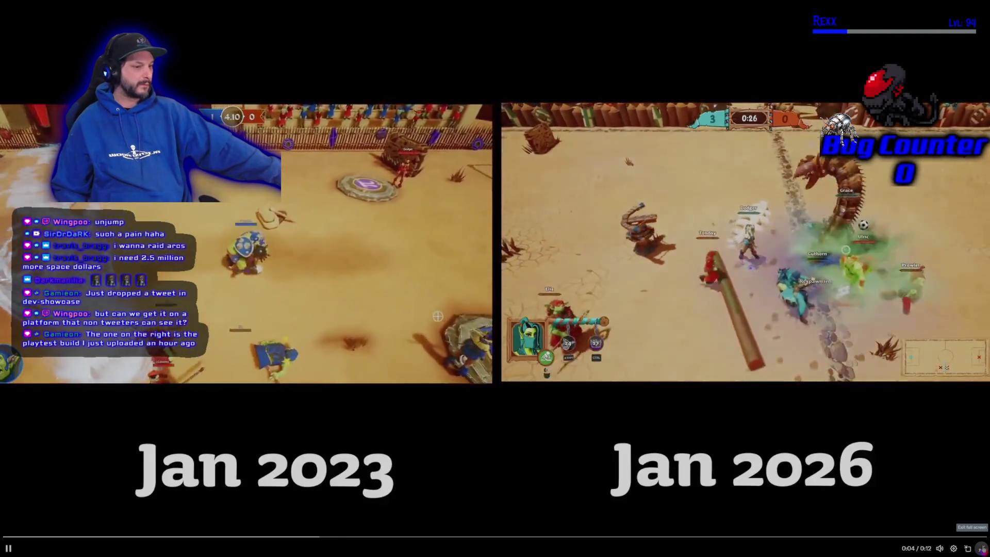
{"action": "left_click", "coordinate": [981, 549]}
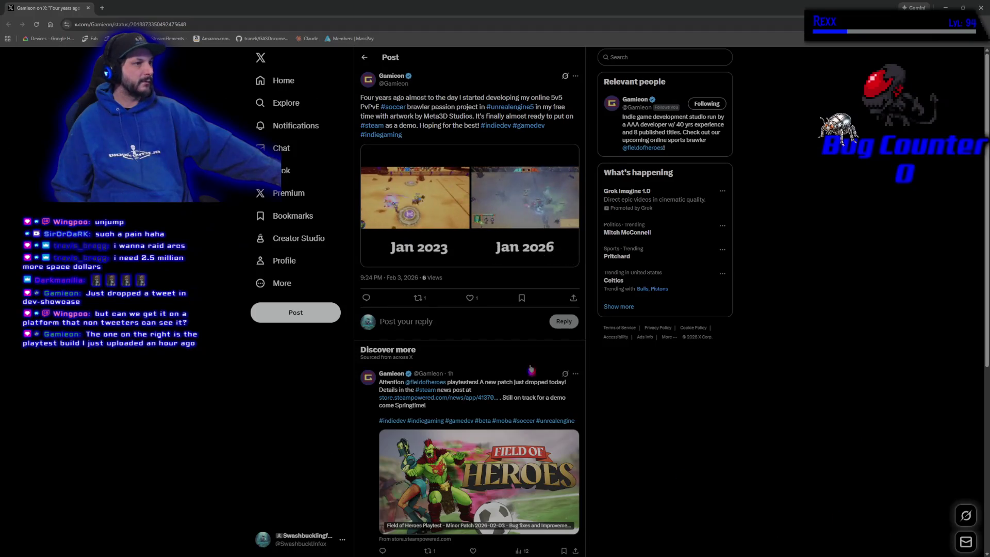
Like the comparison post, reply 'Night and Day!' under it, and close the browser window
{"action": "left_click", "coordinate": [469, 298]}
{"action": "left_click", "coordinate": [420, 324]}
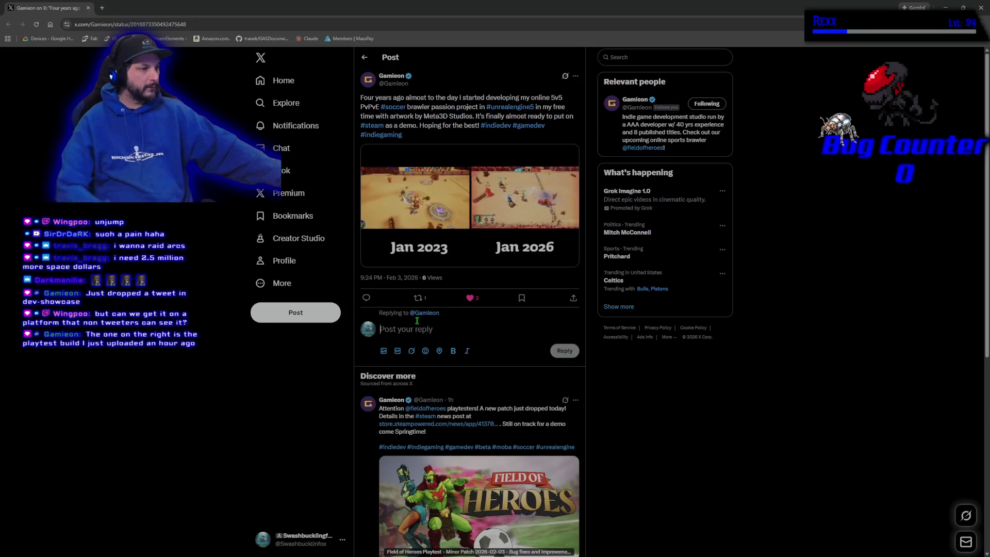
{"action": "type", "text": "Nigh"}
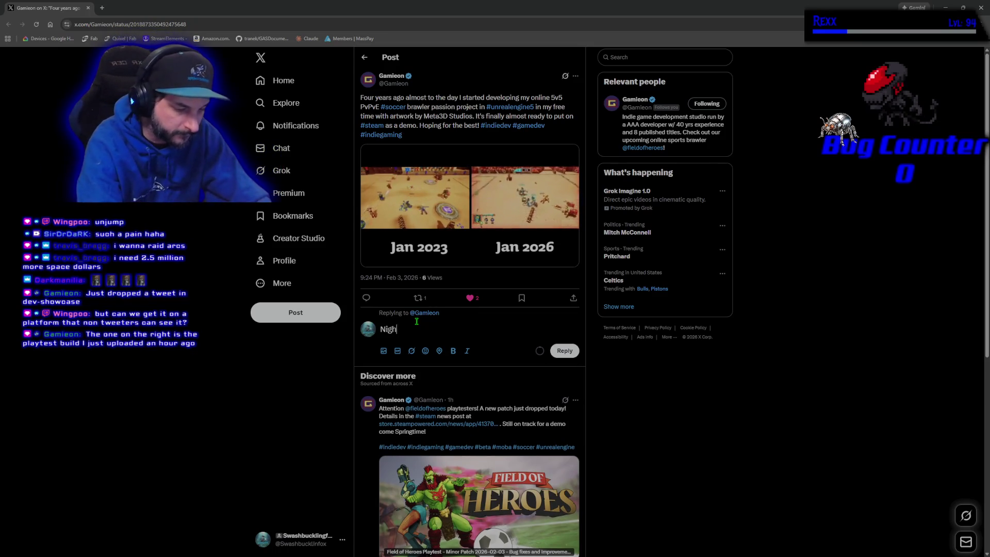
{"action": "type", "text": "t and Day!"}
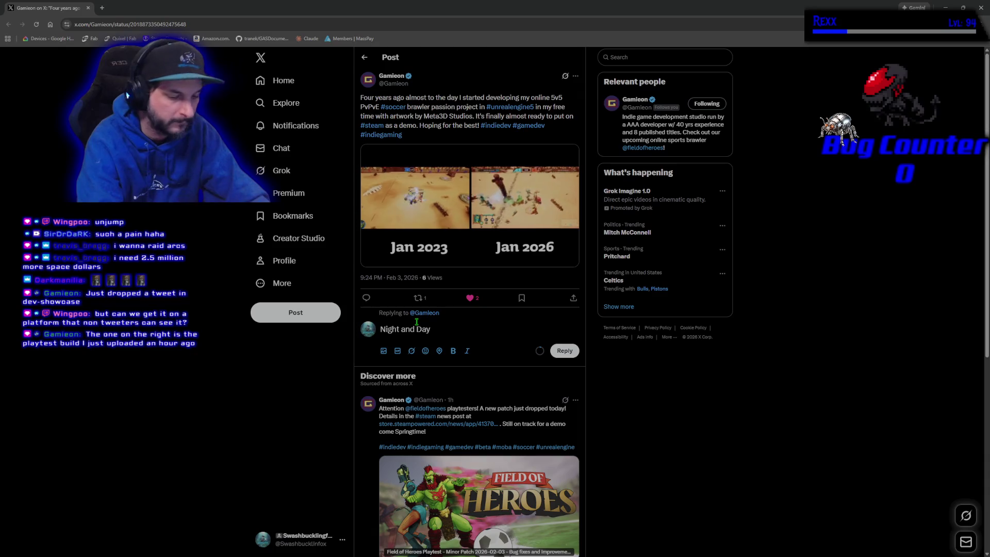
{"action": "left_click", "coordinate": [564, 351]}
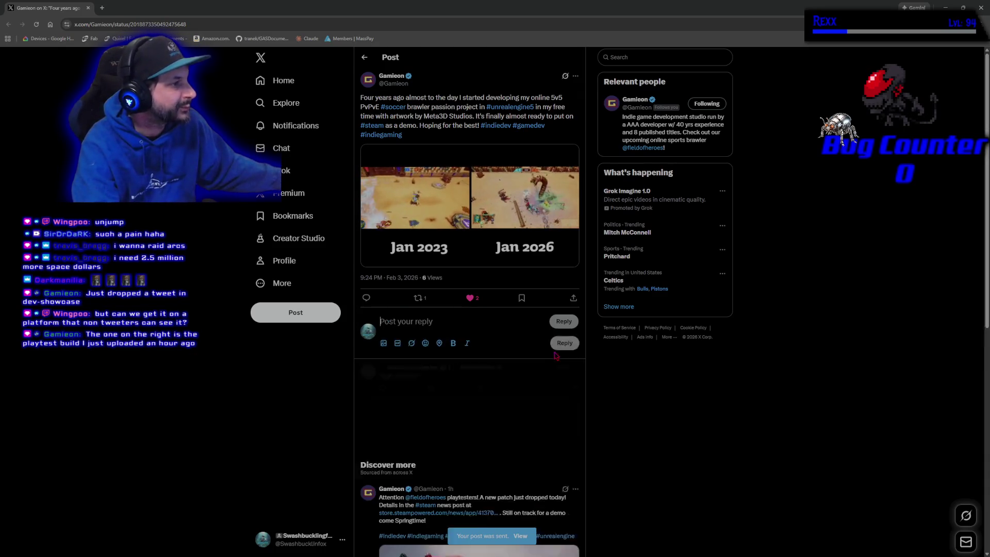
{"action": "left_click", "coordinate": [89, 8]}
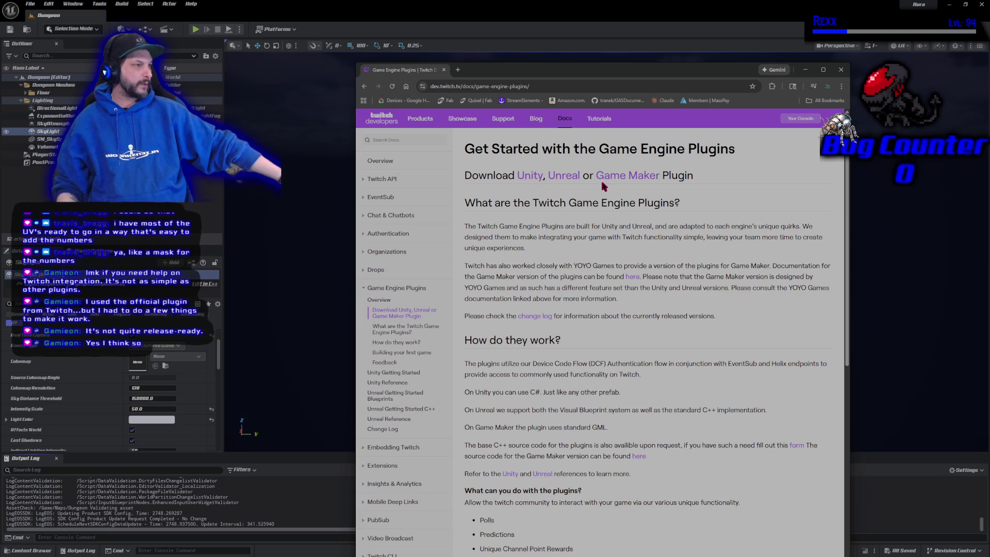
Skim the Game Engine Plugins page and open its Unreal references link in a new tab
{"action": "scroll", "coordinate": [693, 361], "scroll_direction": "down", "scroll_amount": 9}
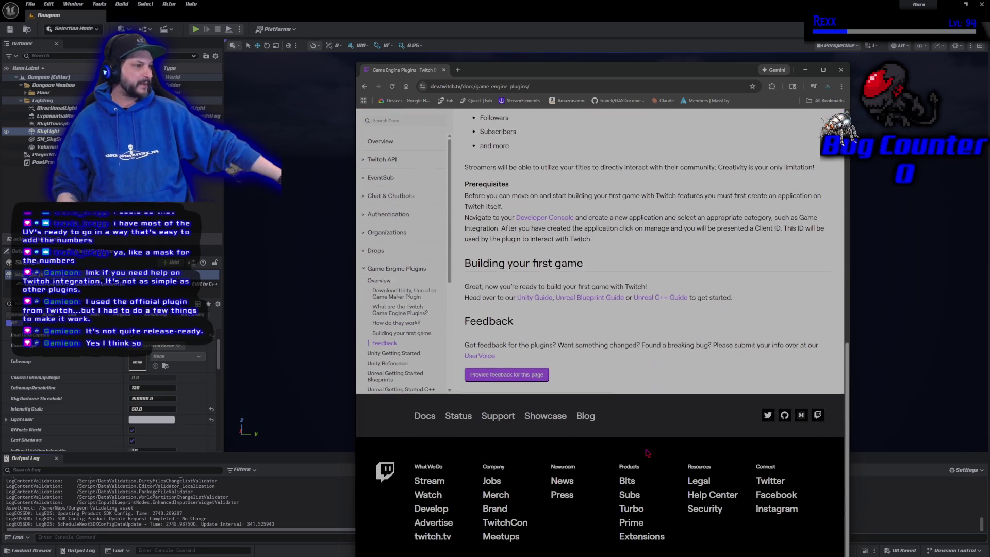
{"action": "scroll", "coordinate": [671, 446], "scroll_direction": "up", "scroll_amount": 2}
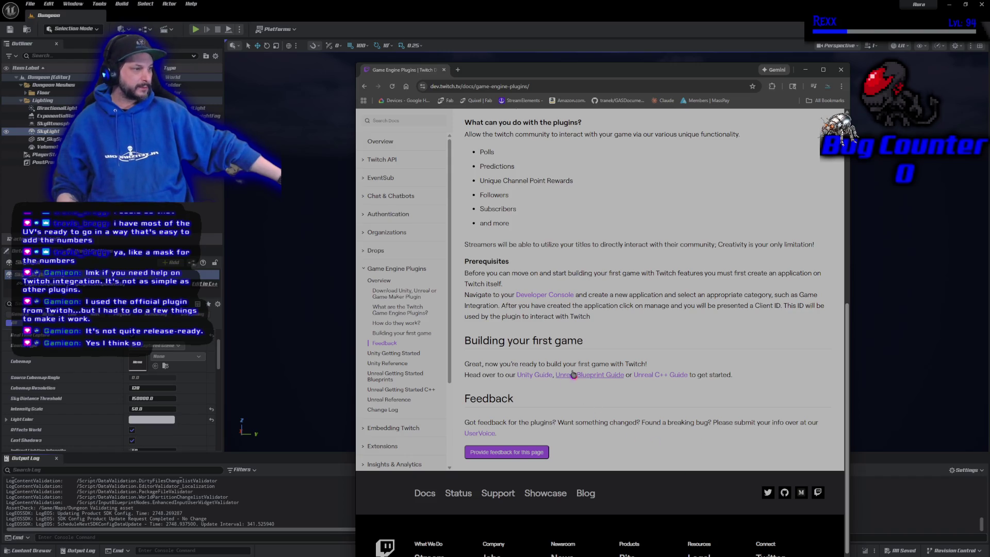
{"action": "scroll", "coordinate": [675, 399], "scroll_direction": "up", "scroll_amount": 5}
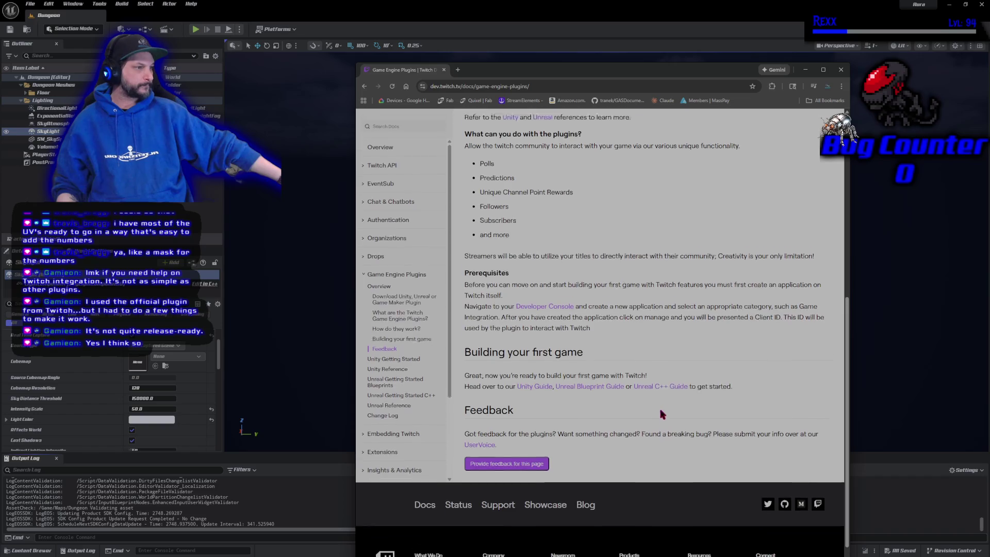
{"action": "scroll", "coordinate": [654, 421], "scroll_direction": "up", "scroll_amount": 2}
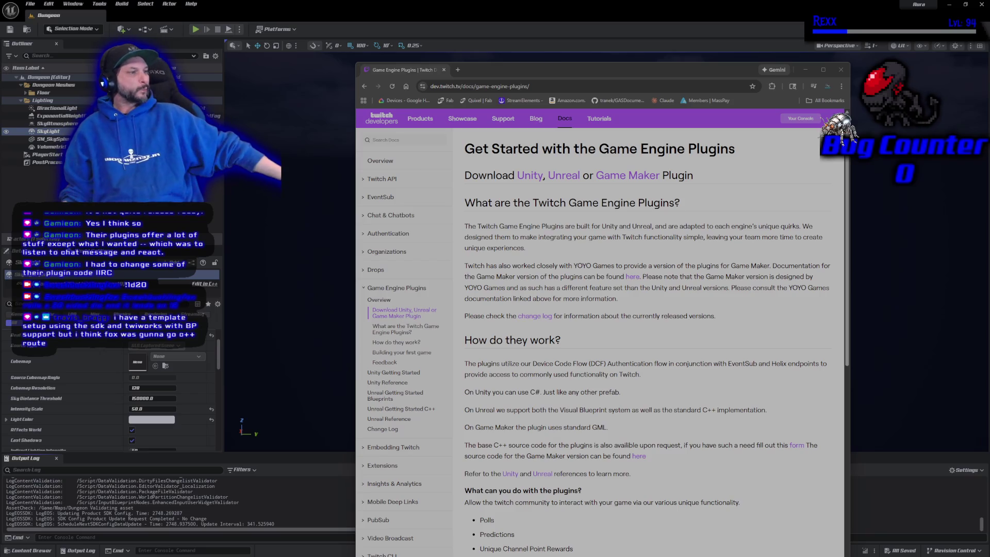
{"action": "scroll", "coordinate": [620, 361], "scroll_direction": "down", "scroll_amount": 3}
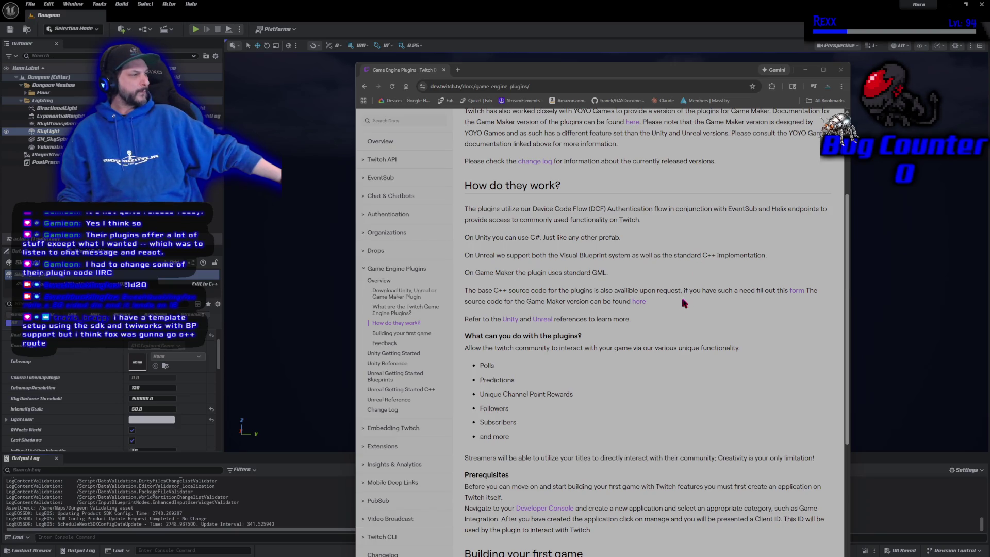
{"action": "mouse_move", "coordinate": [466, 294]}
{"action": "left_mouse_down"}
{"action": "mouse_move", "coordinate": [681, 301]}
{"action": "mouse_move", "coordinate": [693, 291]}
{"action": "mouse_move", "coordinate": [700, 301]}
{"action": "left_mouse_up"}
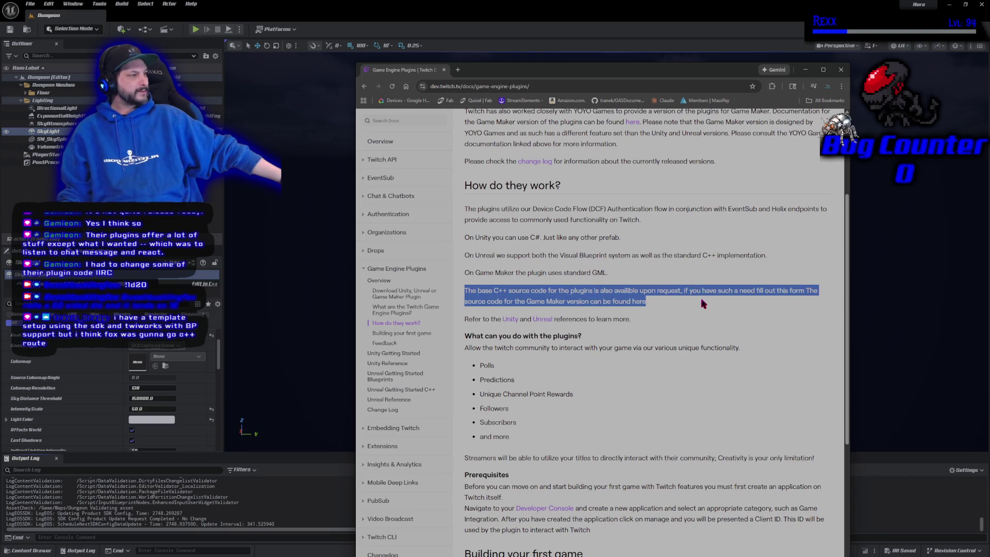
{"action": "left_click", "coordinate": [702, 300]}
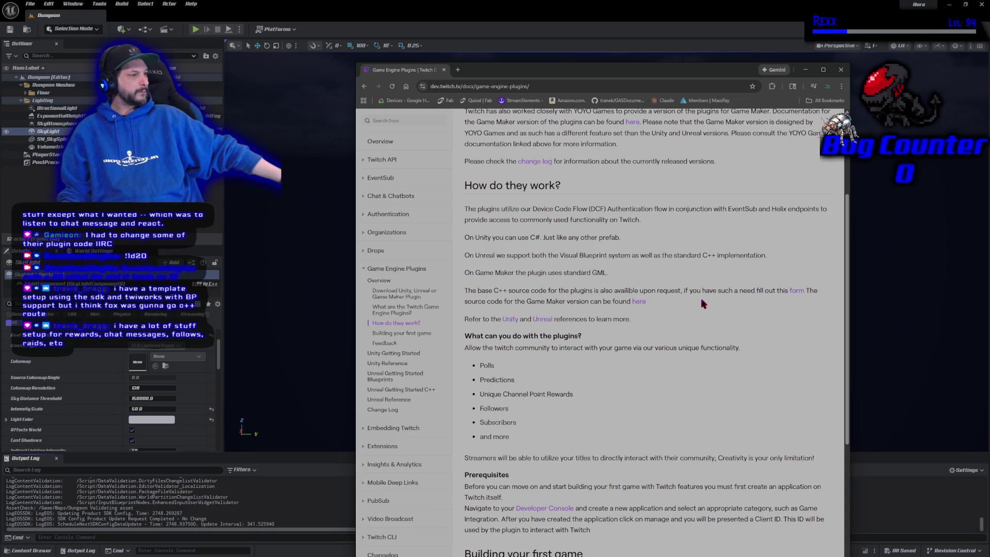
{"action": "right_click", "coordinate": [543, 326]}
{"action": "left_click", "coordinate": [557, 332]}
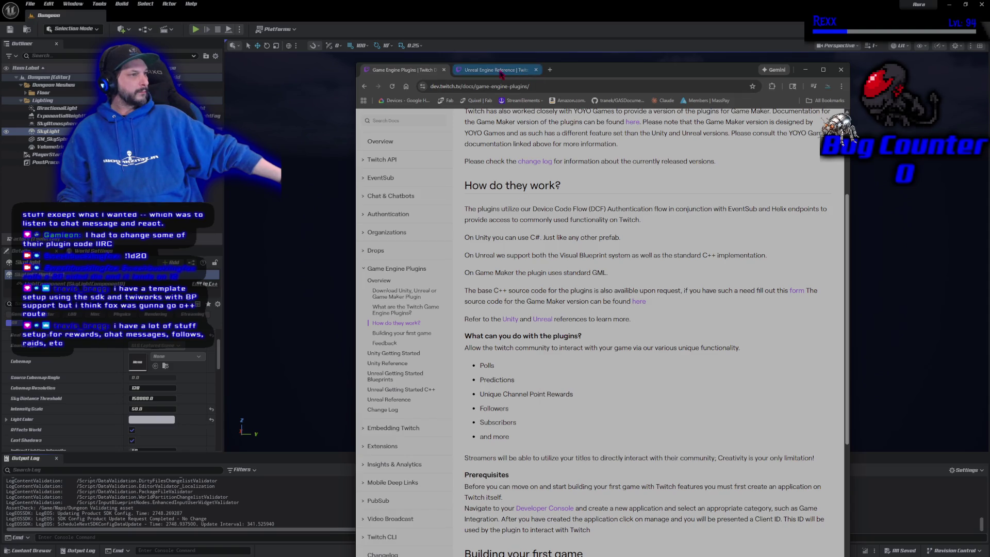
Switch to the Unreal Engine Reference tab and scroll down to the channel event subscriptions
{"action": "left_click", "coordinate": [498, 72]}
{"action": "scroll", "coordinate": [625, 309], "scroll_direction": "down", "scroll_amount": 4}
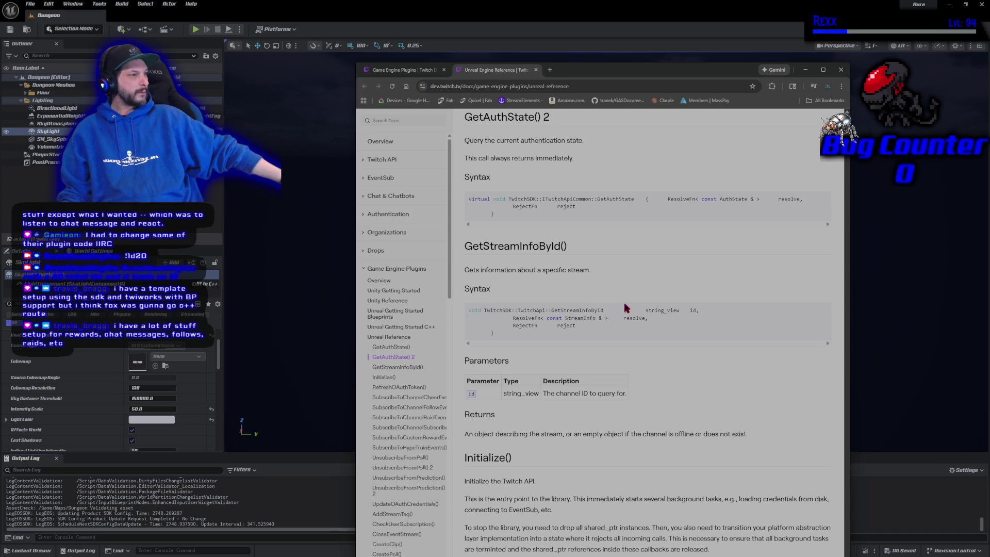
{"action": "scroll", "coordinate": [625, 308], "scroll_direction": "down", "scroll_amount": 5}
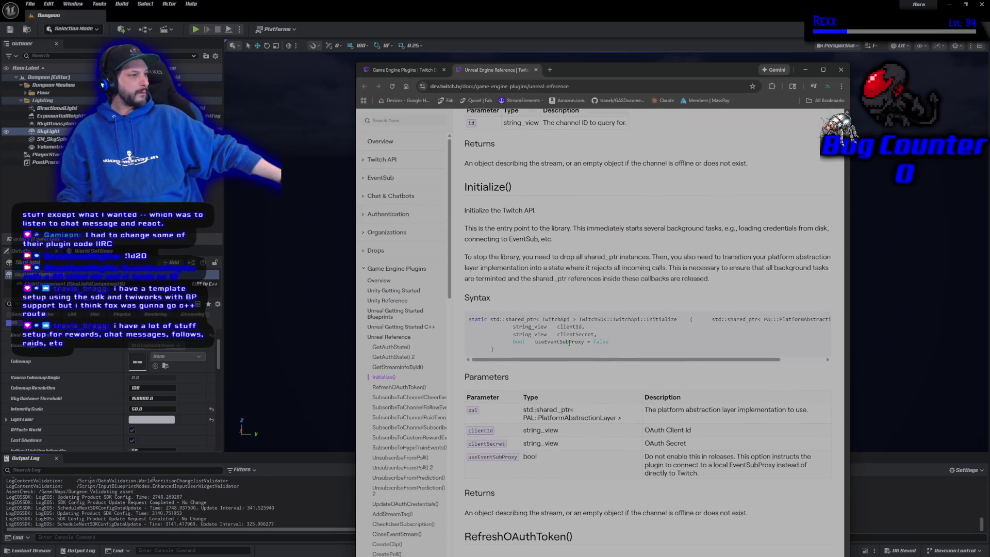
{"action": "mouse_move", "coordinate": [577, 359]}
{"action": "left_mouse_down"}
{"action": "mouse_move", "coordinate": [629, 370]}
{"action": "mouse_move", "coordinate": [563, 366]}
{"action": "left_mouse_up"}
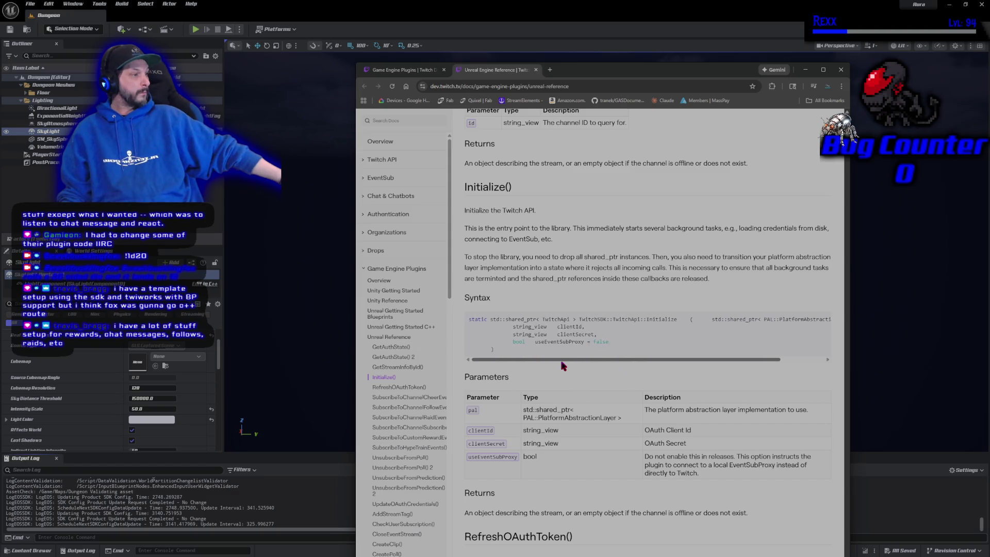
{"action": "scroll", "coordinate": [563, 365], "scroll_direction": "down", "scroll_amount": 6}
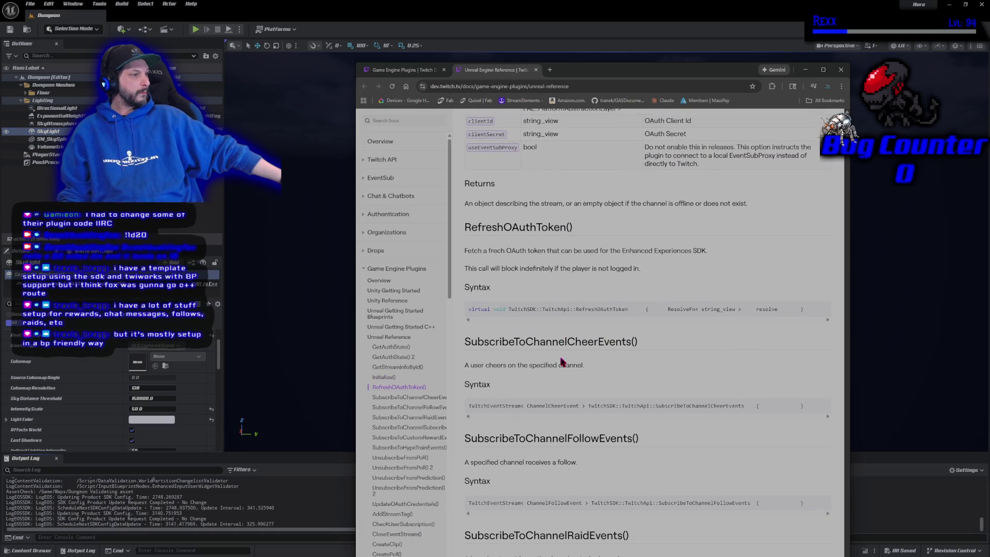
{"action": "scroll", "coordinate": [561, 360], "scroll_direction": "down", "scroll_amount": 3}
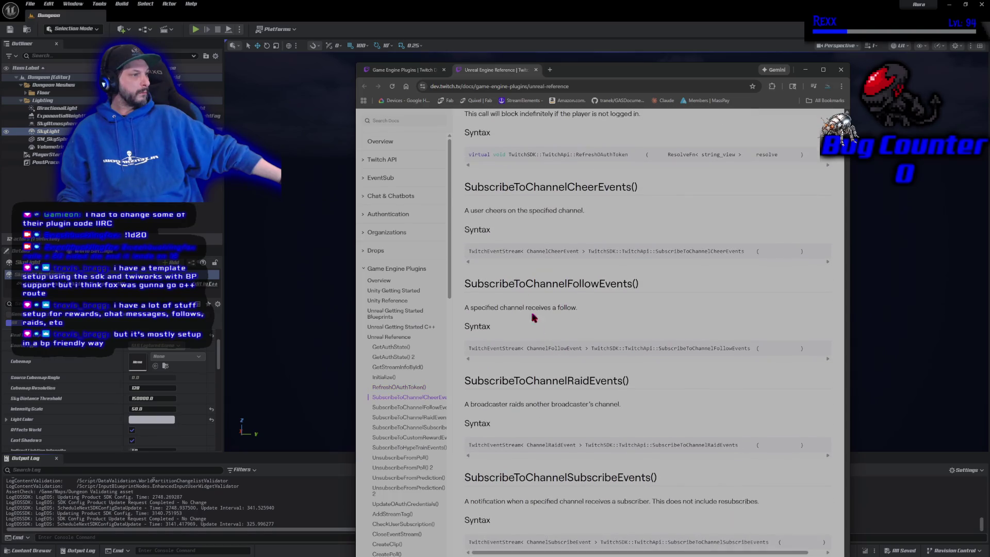
{"action": "scroll", "coordinate": [518, 203], "scroll_direction": "up", "scroll_amount": 3}
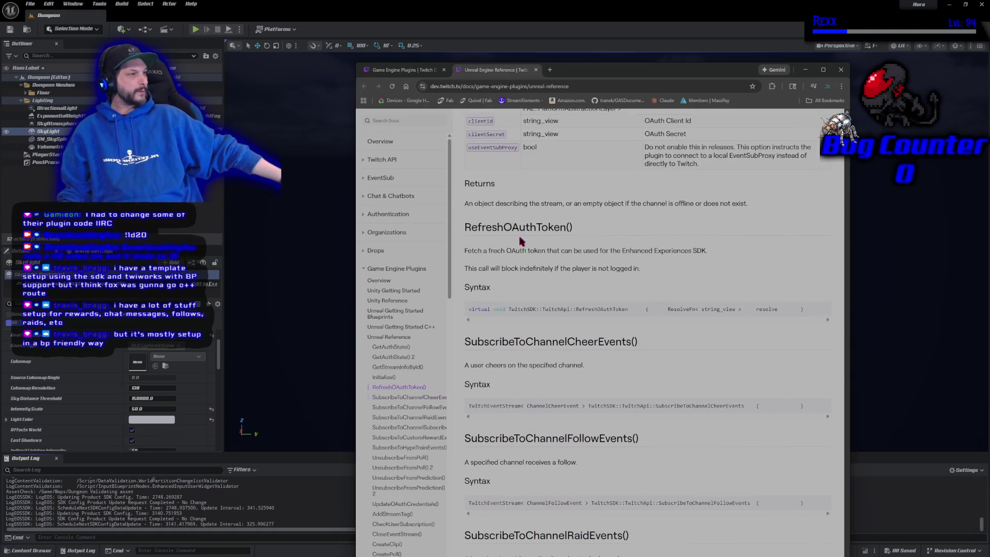
{"action": "scroll", "coordinate": [496, 223], "scroll_direction": "down", "scroll_amount": 2}
Highlight the SubscribeToChannelCheerEvents and SubscribeToChannelFollowEvents function names, then clear the selection
{"action": "double_click", "coordinate": [500, 225]}
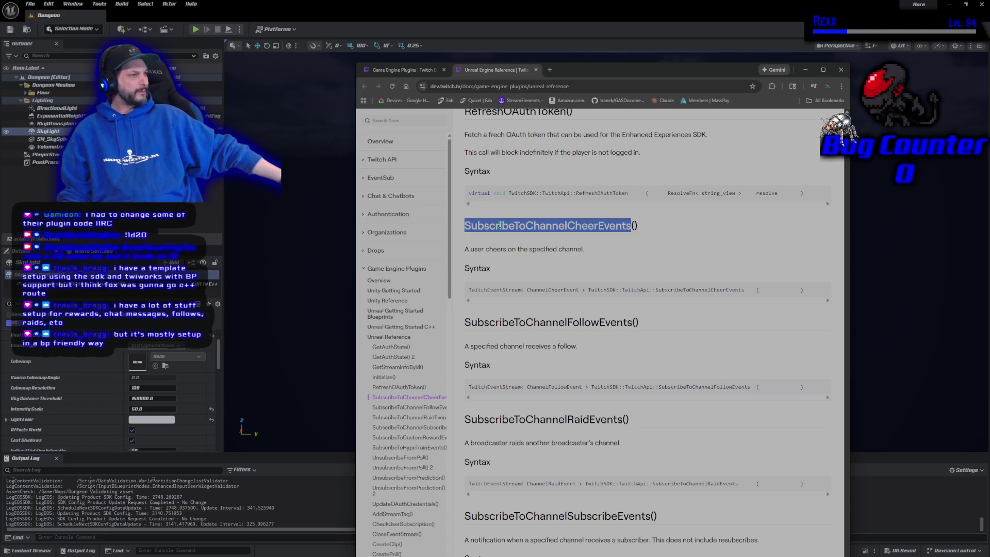
{"action": "double_click", "coordinate": [541, 321]}
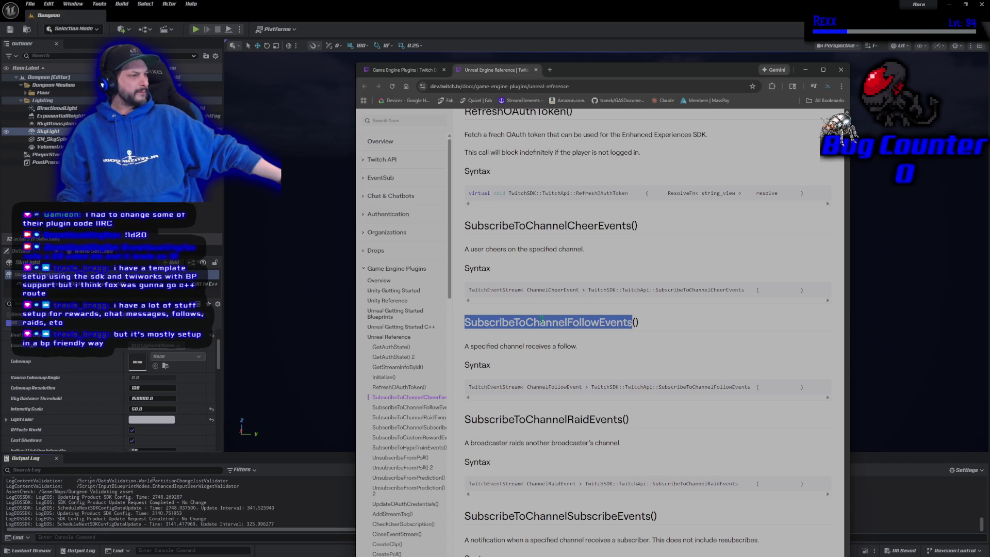
{"action": "scroll", "coordinate": [544, 325], "scroll_direction": "down", "scroll_amount": 4}
{"action": "left_click", "coordinate": [553, 334]}
Scroll the reference down to the GetMyStreamInfo and GetMyUserInfo sections
{"action": "scroll", "coordinate": [554, 333], "scroll_direction": "down", "scroll_amount": 5}
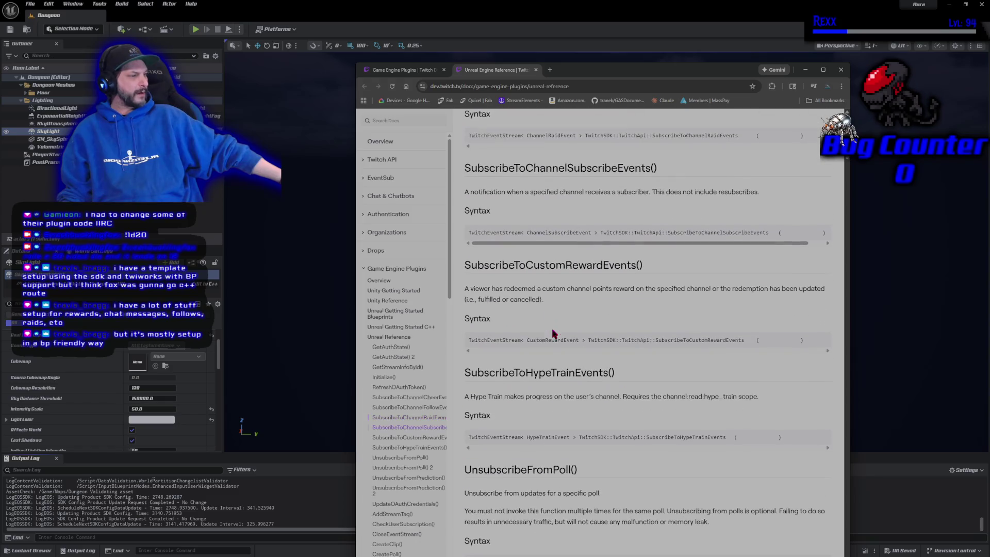
{"action": "scroll", "coordinate": [537, 356], "scroll_direction": "down", "scroll_amount": 8}
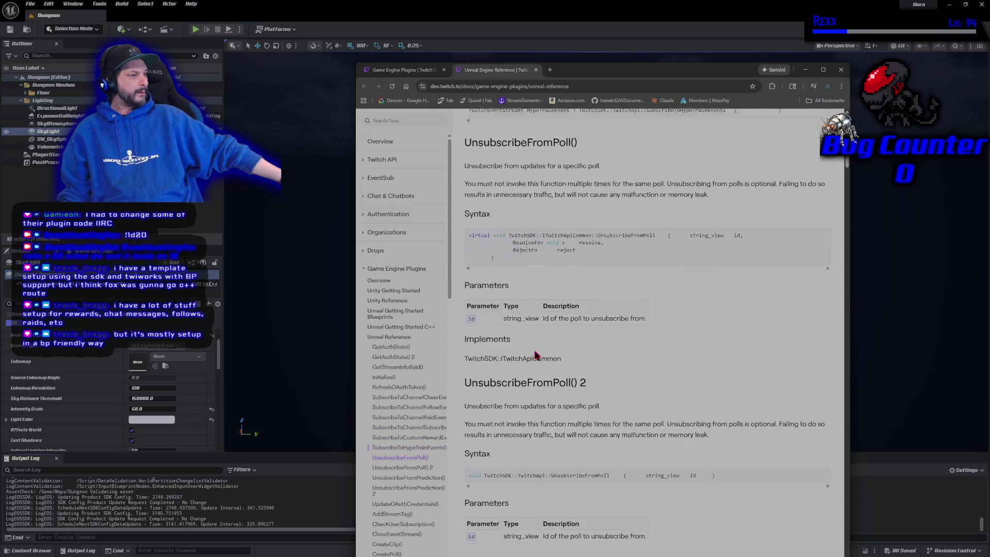
{"action": "scroll", "coordinate": [536, 356], "scroll_direction": "down", "scroll_amount": 8}
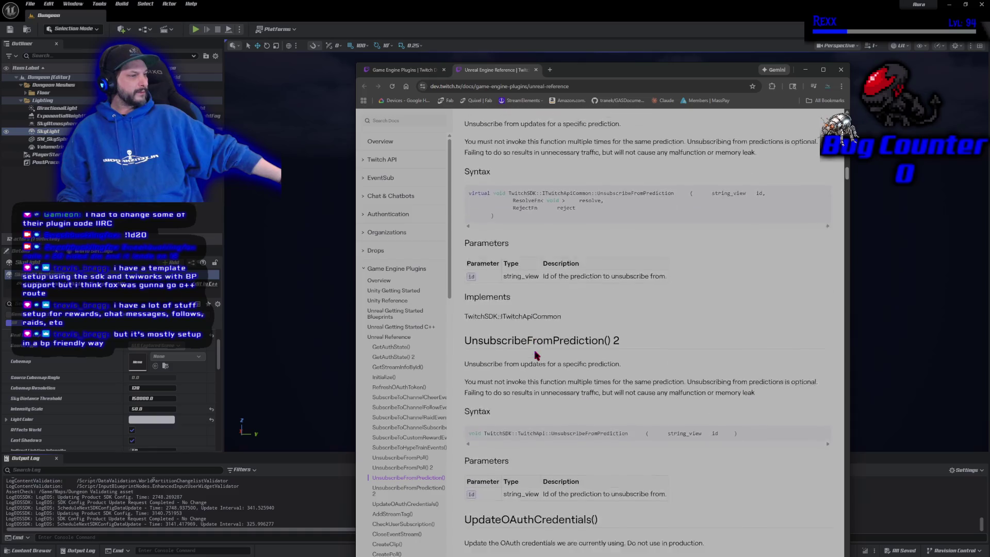
{"action": "scroll", "coordinate": [534, 350], "scroll_direction": "down", "scroll_amount": 2}
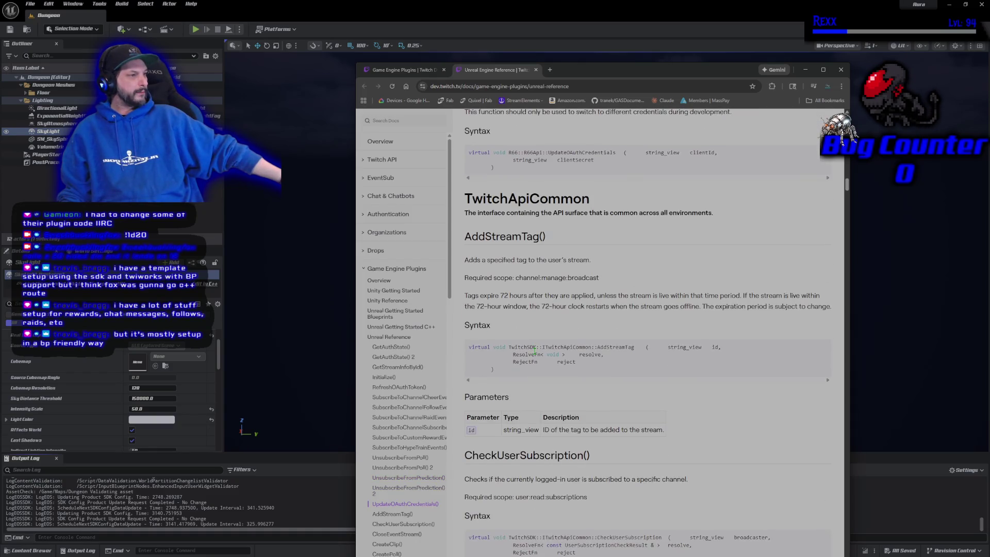
{"action": "scroll", "coordinate": [535, 350], "scroll_direction": "down", "scroll_amount": 6}
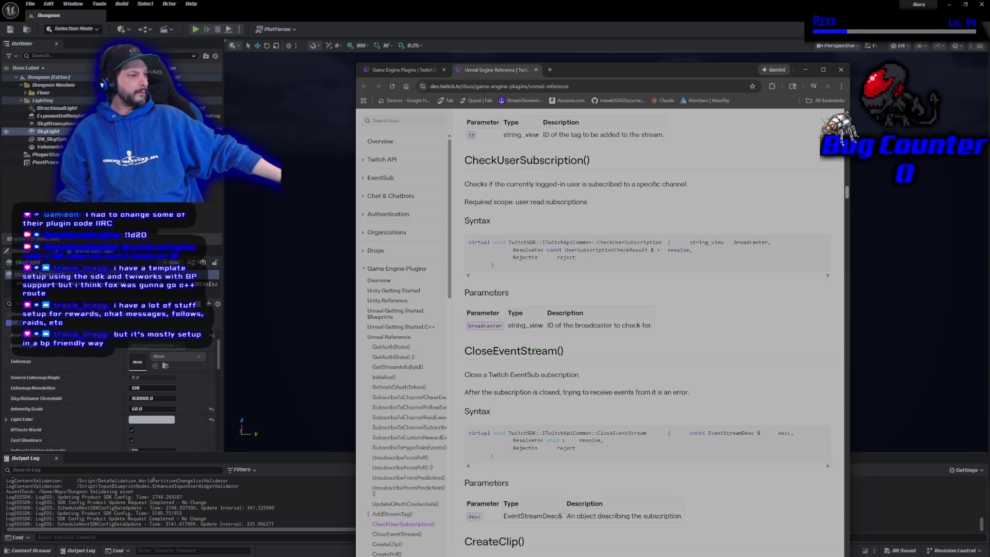
{"action": "scroll", "coordinate": [535, 350], "scroll_direction": "down", "scroll_amount": 2}
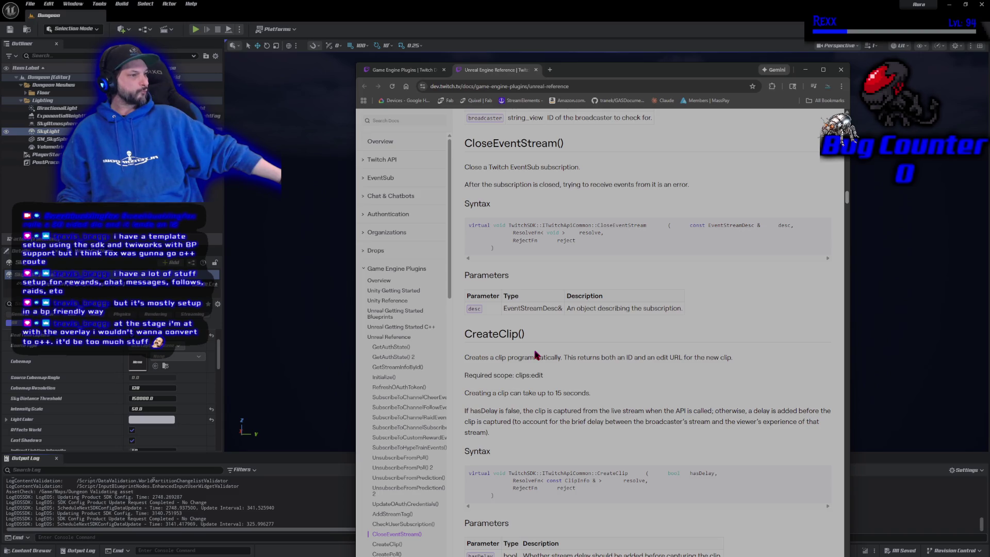
{"action": "scroll", "coordinate": [535, 354], "scroll_direction": "down", "scroll_amount": 5}
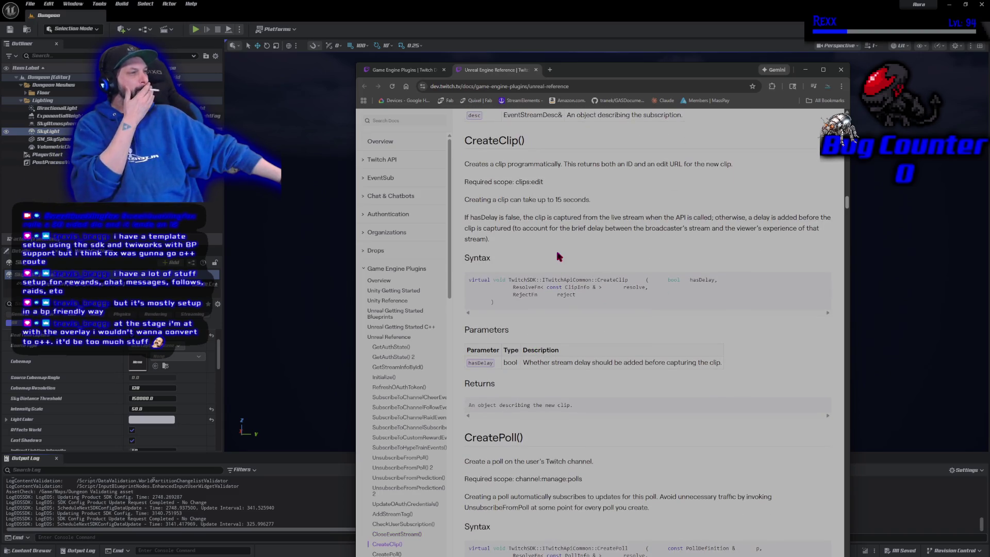
{"action": "scroll", "coordinate": [555, 266], "scroll_direction": "up", "scroll_amount": 3}
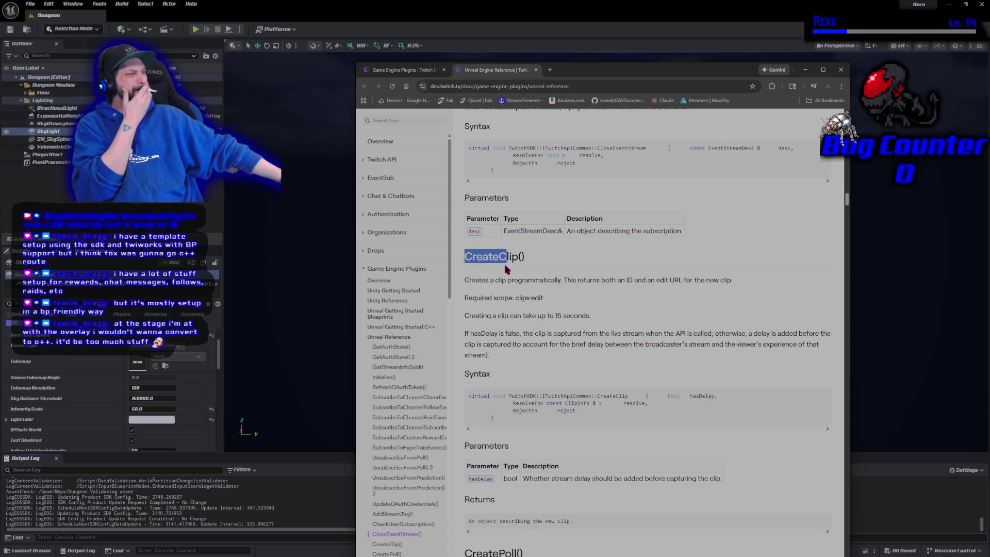
{"action": "scroll", "coordinate": [548, 312], "scroll_direction": "down", "scroll_amount": 5}
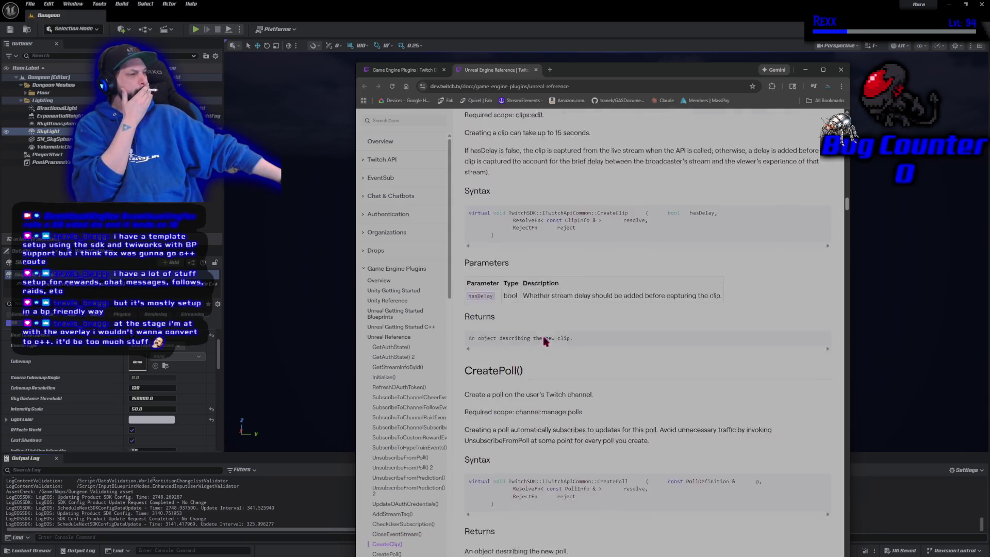
{"action": "scroll", "coordinate": [545, 342], "scroll_direction": "down", "scroll_amount": 6}
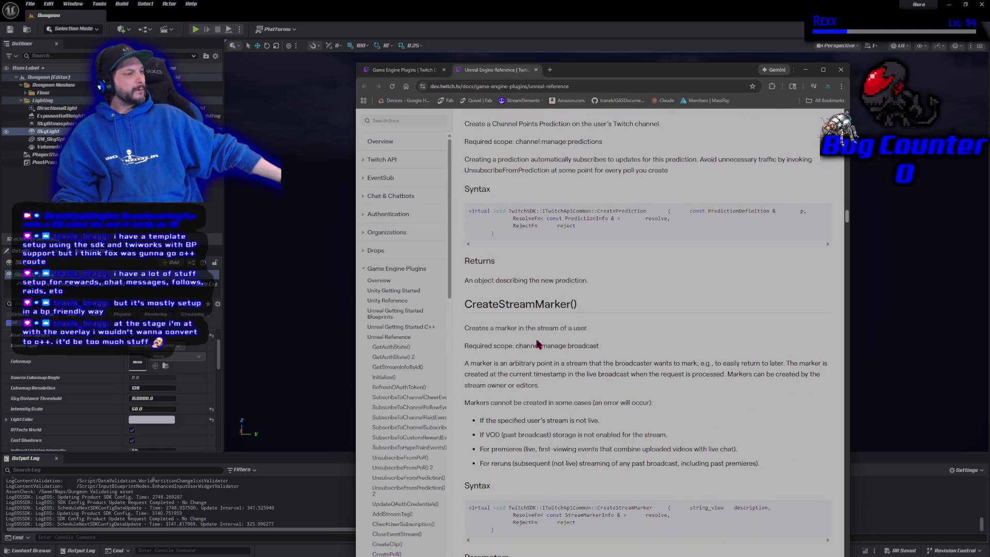
{"action": "scroll", "coordinate": [538, 344], "scroll_direction": "down", "scroll_amount": 7}
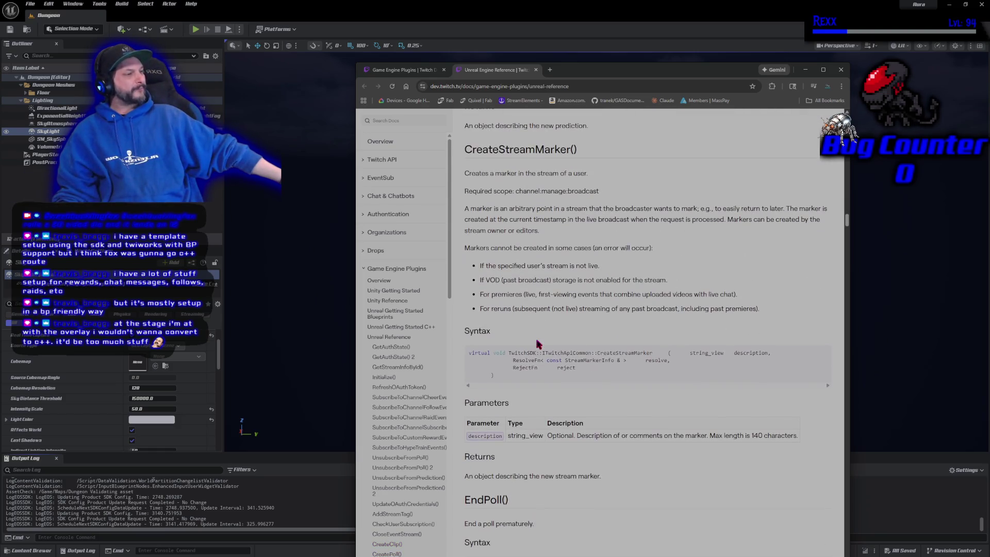
{"action": "scroll", "coordinate": [538, 343], "scroll_direction": "down", "scroll_amount": 12}
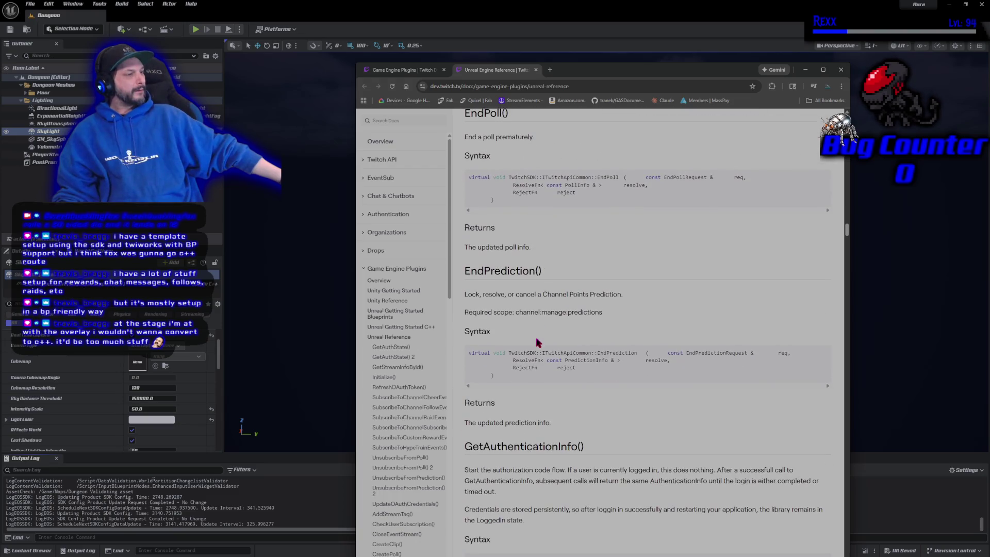
{"action": "scroll", "coordinate": [538, 343], "scroll_direction": "down", "scroll_amount": 6}
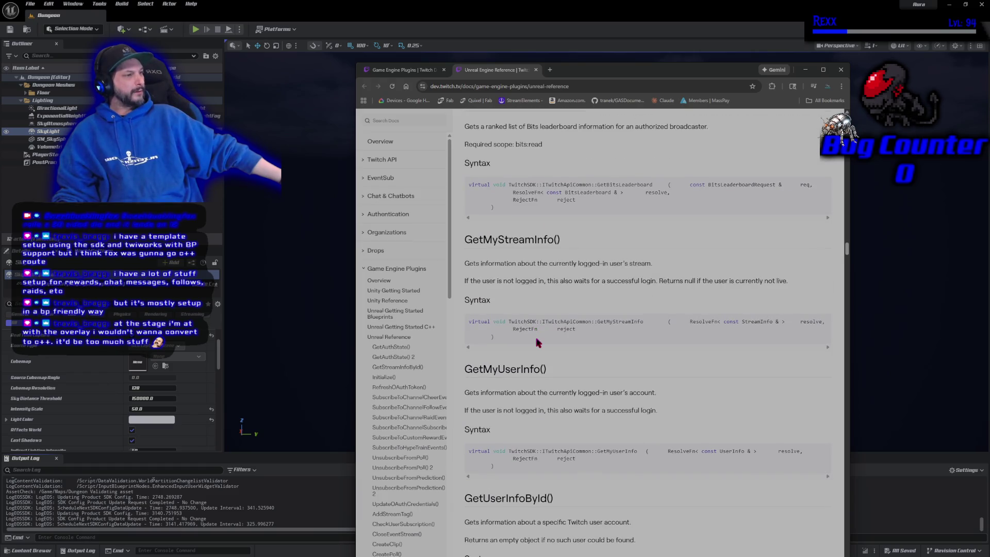
Scroll through the sub classes to the UserInfo and UserSubscriptionCheckResult tables, then move the browser window up-left
{"action": "scroll", "coordinate": [538, 343], "scroll_direction": "down", "scroll_amount": 8}
{"action": "scroll", "coordinate": [537, 342], "scroll_direction": "down", "scroll_amount": 12}
{"action": "scroll", "coordinate": [536, 340], "scroll_direction": "down", "scroll_amount": 8}
{"action": "scroll", "coordinate": [537, 341], "scroll_direction": "down", "scroll_amount": 13}
{"action": "scroll", "coordinate": [537, 342], "scroll_direction": "down", "scroll_amount": 12}
{"action": "scroll", "coordinate": [531, 334], "scroll_direction": "down", "scroll_amount": 11}
{"action": "scroll", "coordinate": [533, 337], "scroll_direction": "down", "scroll_amount": 12}
{"action": "scroll", "coordinate": [532, 337], "scroll_direction": "down", "scroll_amount": 11}
{"action": "scroll", "coordinate": [531, 335], "scroll_direction": "down", "scroll_amount": 10}
{"action": "scroll", "coordinate": [533, 337], "scroll_direction": "down", "scroll_amount": 10}
{"action": "scroll", "coordinate": [533, 336], "scroll_direction": "down", "scroll_amount": 14}
{"action": "scroll", "coordinate": [531, 332], "scroll_direction": "down", "scroll_amount": 9}
{"action": "scroll", "coordinate": [533, 334], "scroll_direction": "down", "scroll_amount": 10}
{"action": "scroll", "coordinate": [531, 334], "scroll_direction": "down", "scroll_amount": 10}
{"action": "scroll", "coordinate": [531, 333], "scroll_direction": "down", "scroll_amount": 9}
{"action": "scroll", "coordinate": [533, 334], "scroll_direction": "down", "scroll_amount": 10}
{"action": "scroll", "coordinate": [531, 334], "scroll_direction": "down", "scroll_amount": 10}
{"action": "scroll", "coordinate": [529, 331], "scroll_direction": "down", "scroll_amount": 8}
{"action": "scroll", "coordinate": [529, 331], "scroll_direction": "down", "scroll_amount": 7}
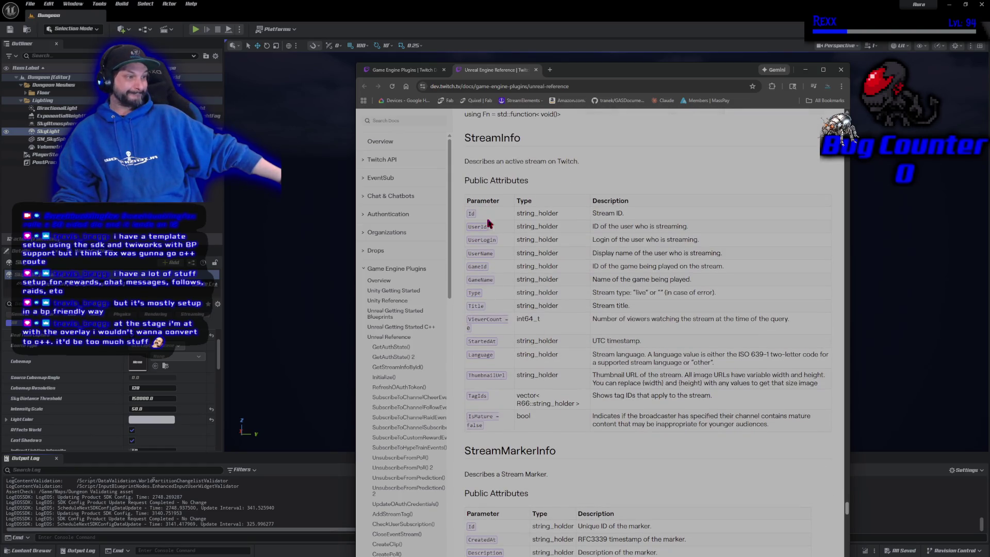
{"action": "scroll", "coordinate": [502, 377], "scroll_direction": "down", "scroll_amount": 10}
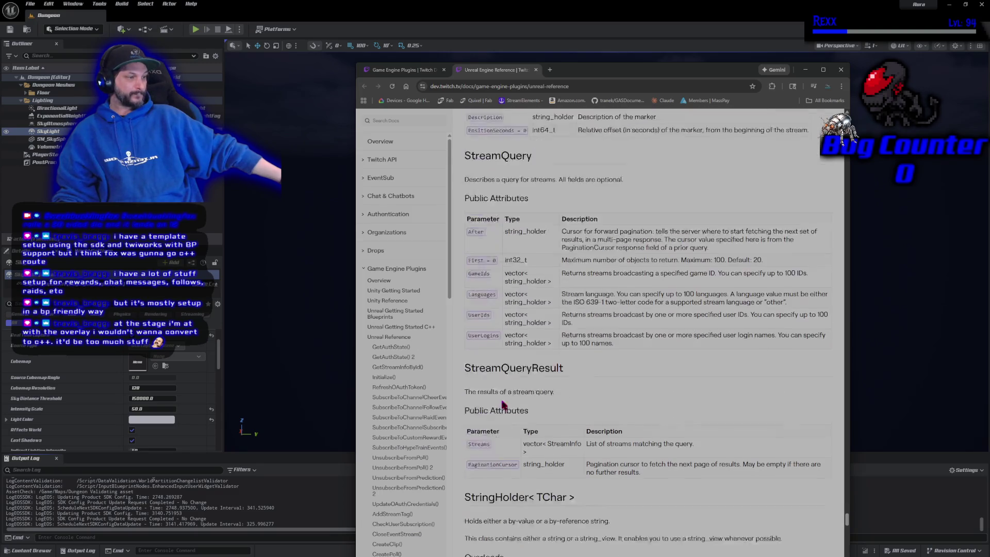
{"action": "scroll", "coordinate": [502, 401], "scroll_direction": "down", "scroll_amount": 12}
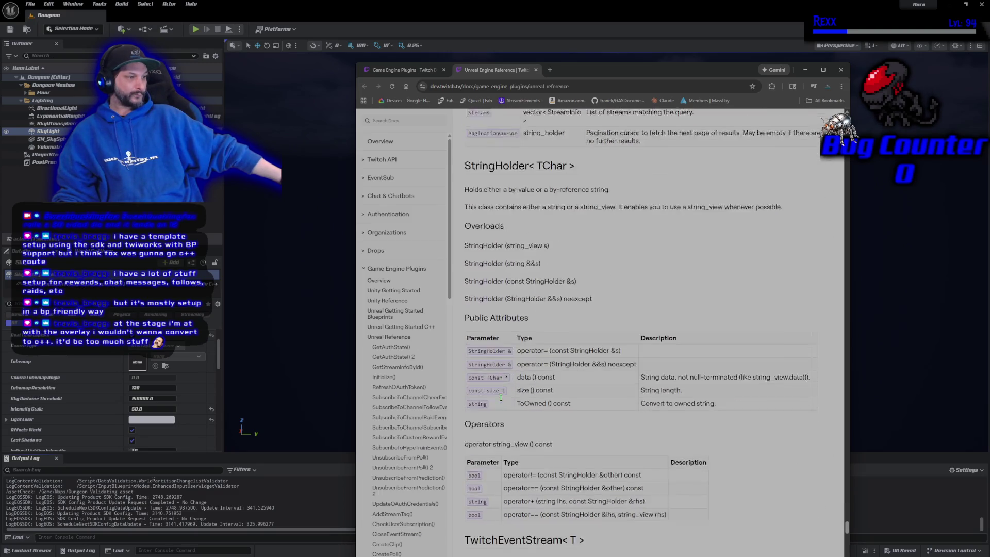
{"action": "scroll", "coordinate": [501, 397], "scroll_direction": "down", "scroll_amount": 7}
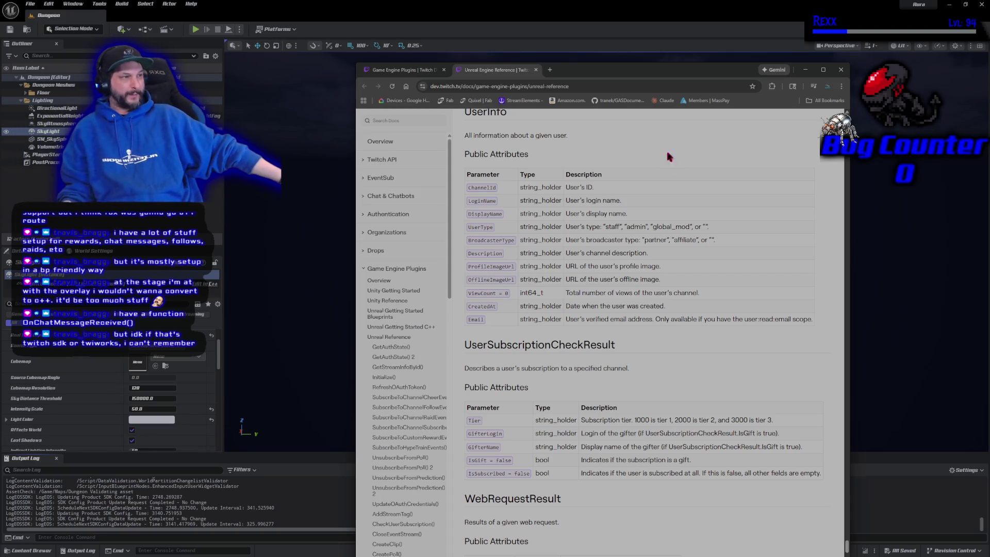
{"action": "mouse_move", "coordinate": [653, 76]}
{"action": "left_mouse_down"}
{"action": "mouse_move", "coordinate": [625, 32]}
{"action": "mouse_move", "coordinate": [597, 30]}
{"action": "left_mouse_up"}
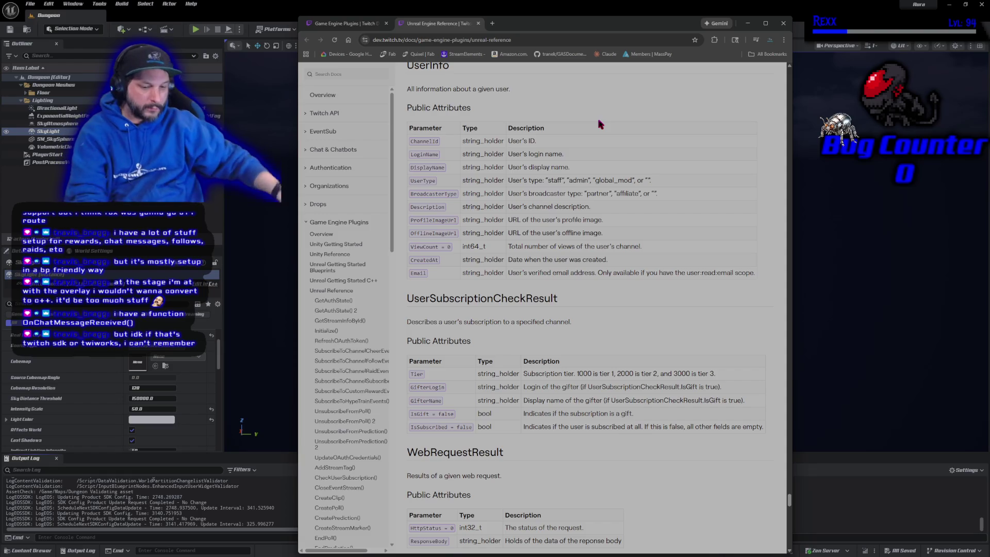
Search the reference page for 'OnChatMe' and scroll through the results
{"action": "key", "text": "ctrl+f"}
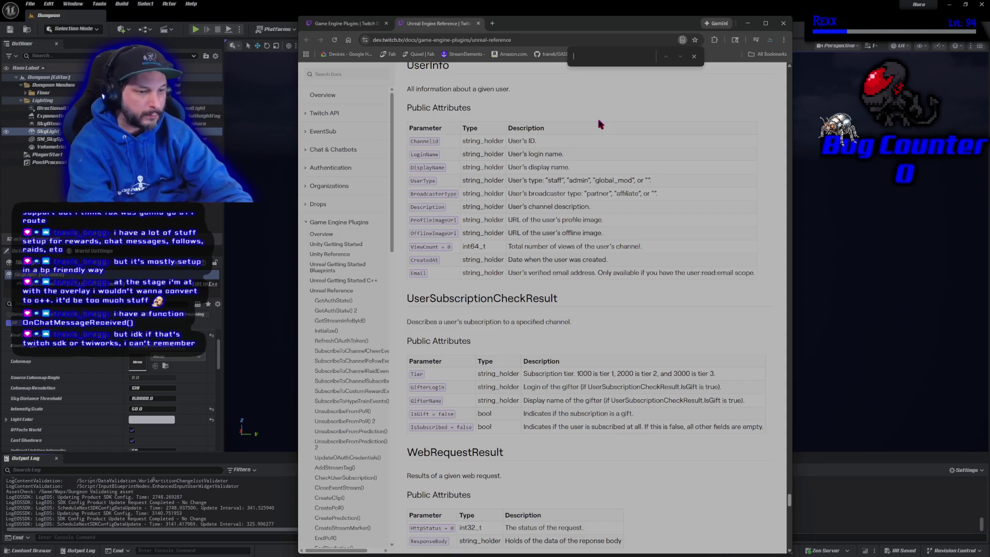
{"action": "type", "text": "OnChatMess"}
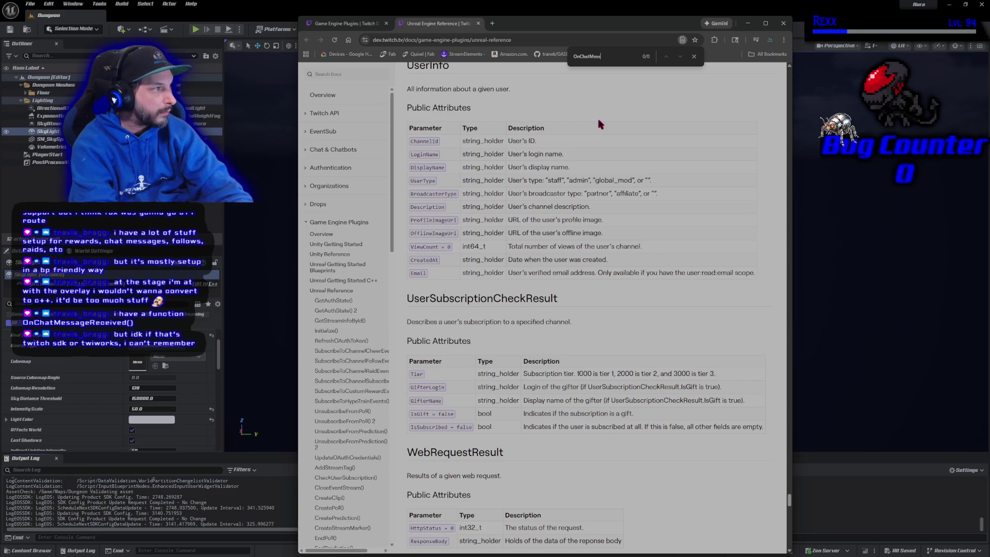
{"action": "type", "text": "age"}
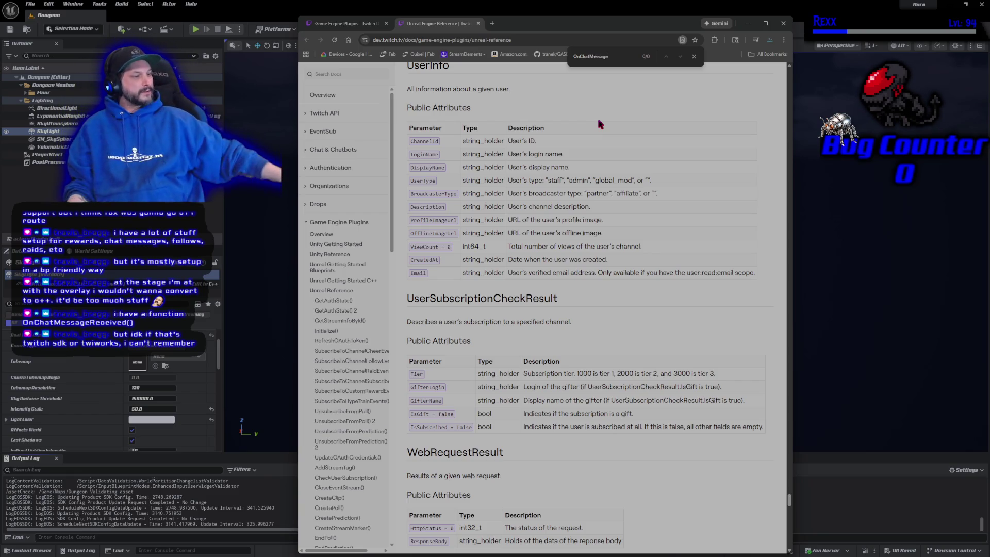
{"action": "scroll", "coordinate": [597, 142], "scroll_direction": "down", "scroll_amount": 1}
{"action": "scroll", "coordinate": [597, 254], "scroll_direction": "down", "scroll_amount": 10}
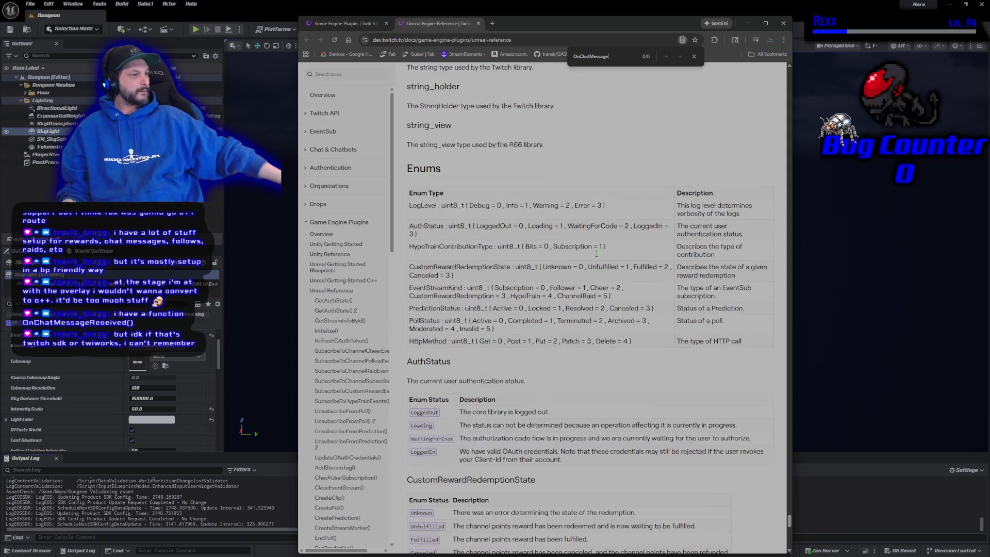
{"action": "scroll", "coordinate": [596, 254], "scroll_direction": "down", "scroll_amount": 9}
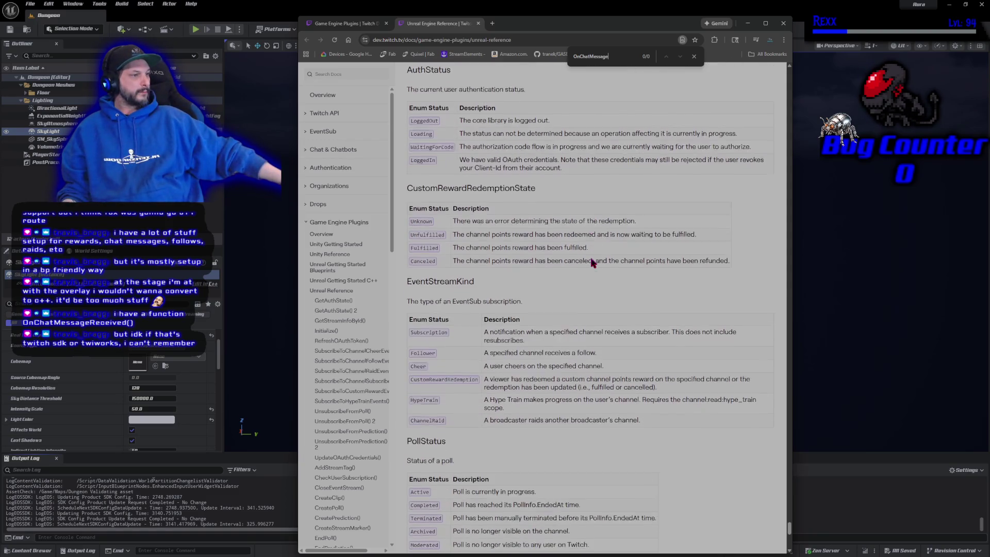
{"action": "scroll", "coordinate": [592, 263], "scroll_direction": "down", "scroll_amount": 5}
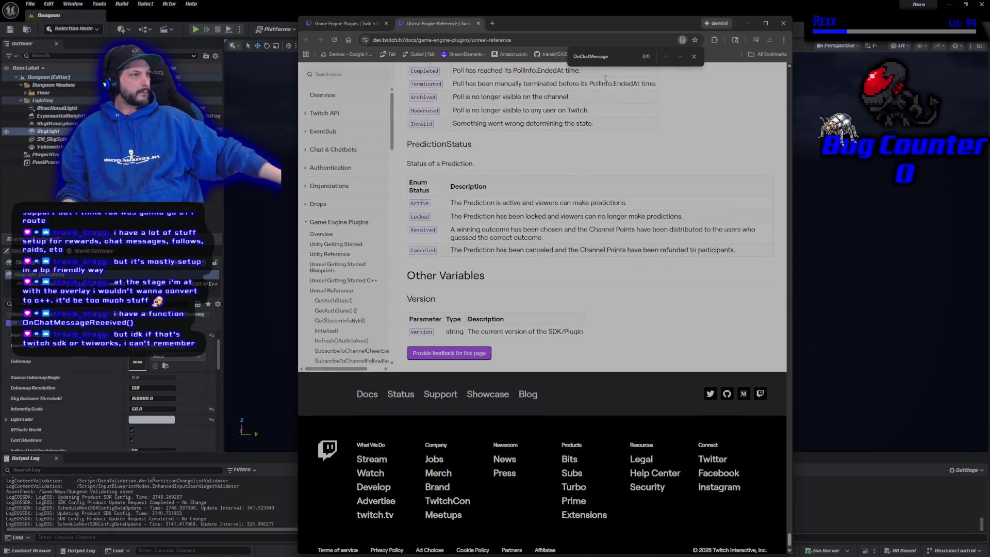
Close the Unreal Engine Reference tab, then close the docs window to return to Unreal
{"action": "middle_click", "coordinate": [428, 23]}
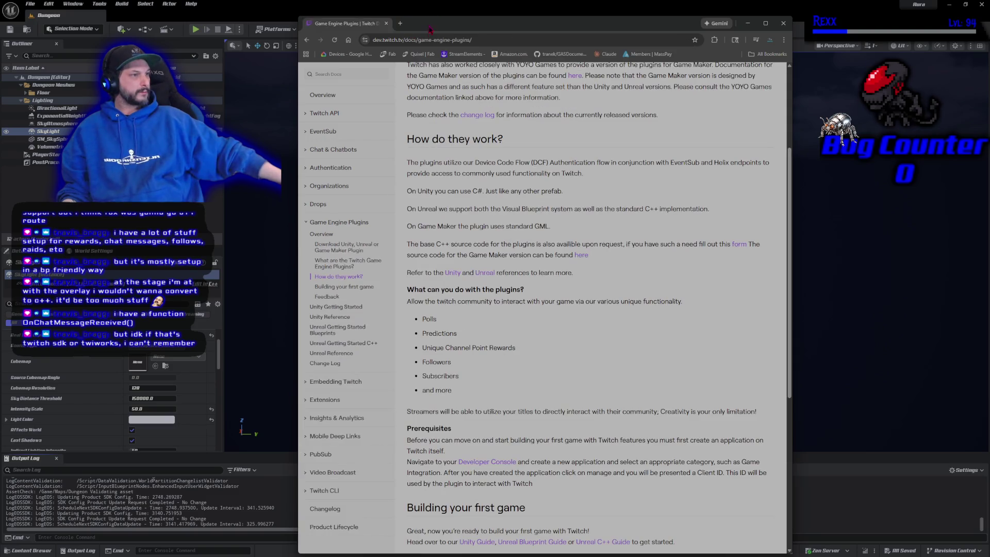
{"action": "scroll", "coordinate": [638, 283], "scroll_direction": "down", "scroll_amount": 3}
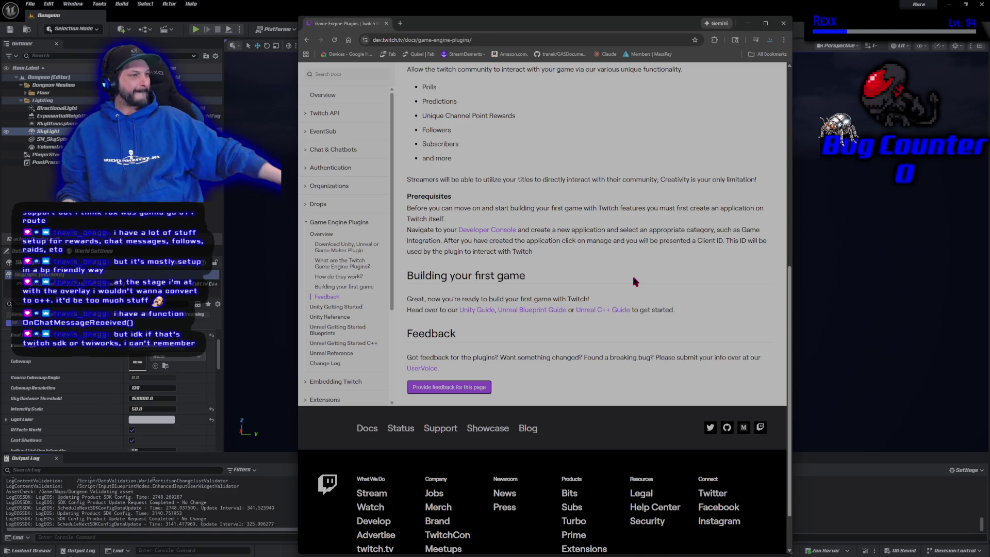
{"action": "scroll", "coordinate": [589, 268], "scroll_direction": "up", "scroll_amount": 10}
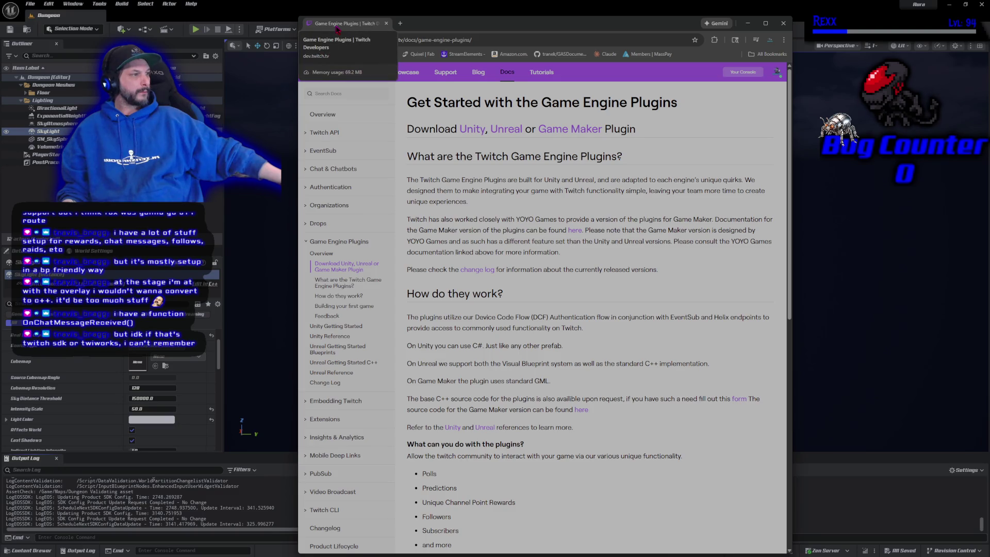
{"action": "middle_click", "coordinate": [337, 30]}
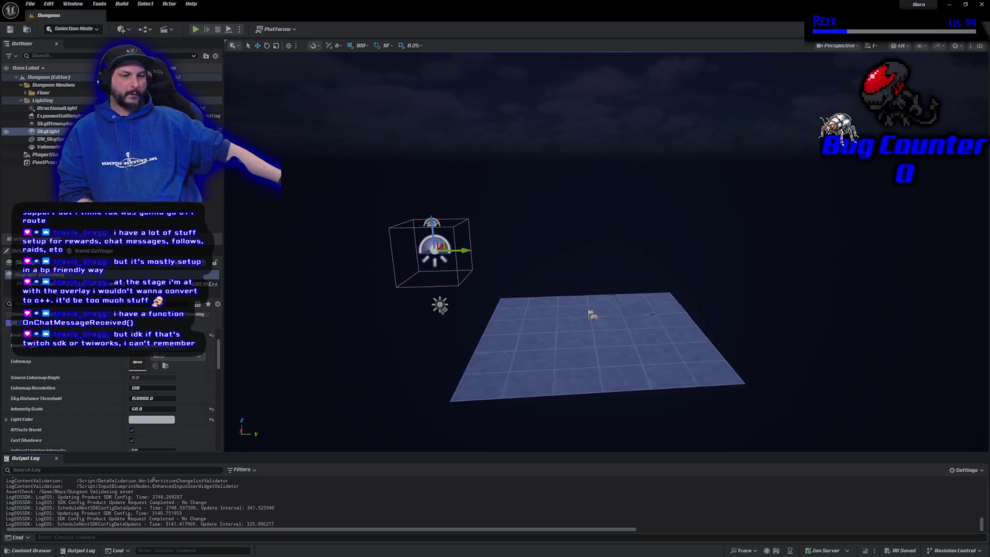
{"action": "left_click_drag", "start_coordinate": [664, 305], "coordinate": [675, 294]}
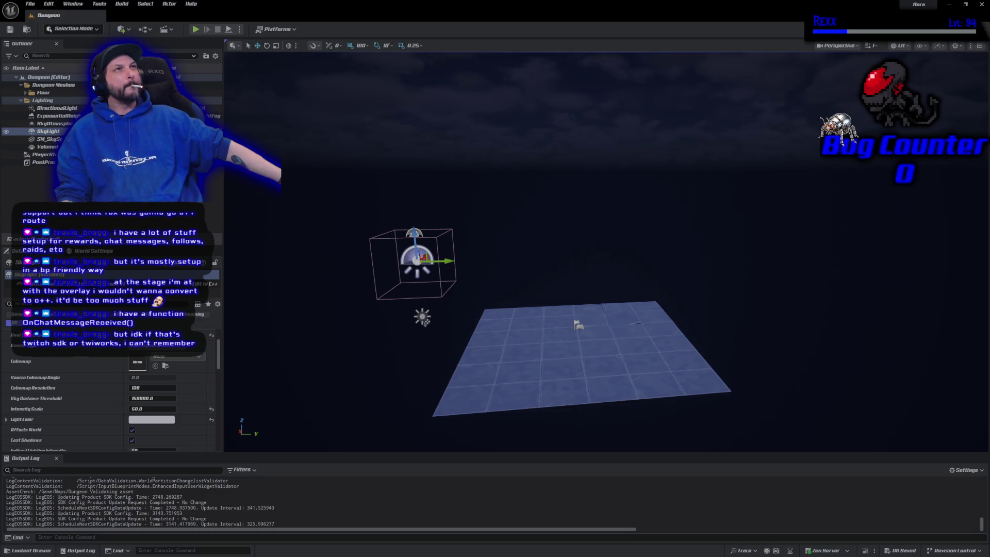
Filter the Content Drawer's Dungeon assets to 'sm_corner' and drag SM_Corner into the level
{"action": "left_click", "coordinate": [28, 550]}
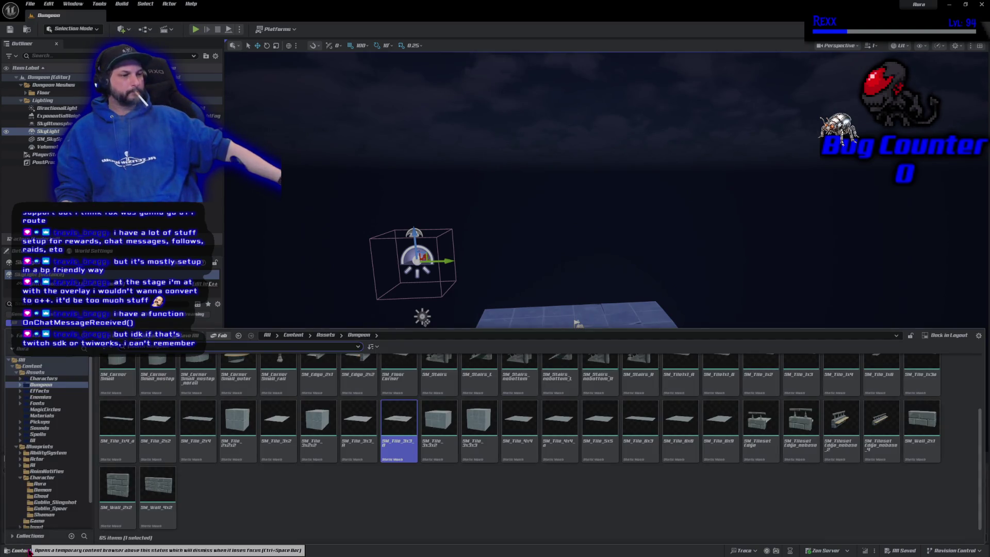
{"action": "mouse_move", "coordinate": [164, 477]}
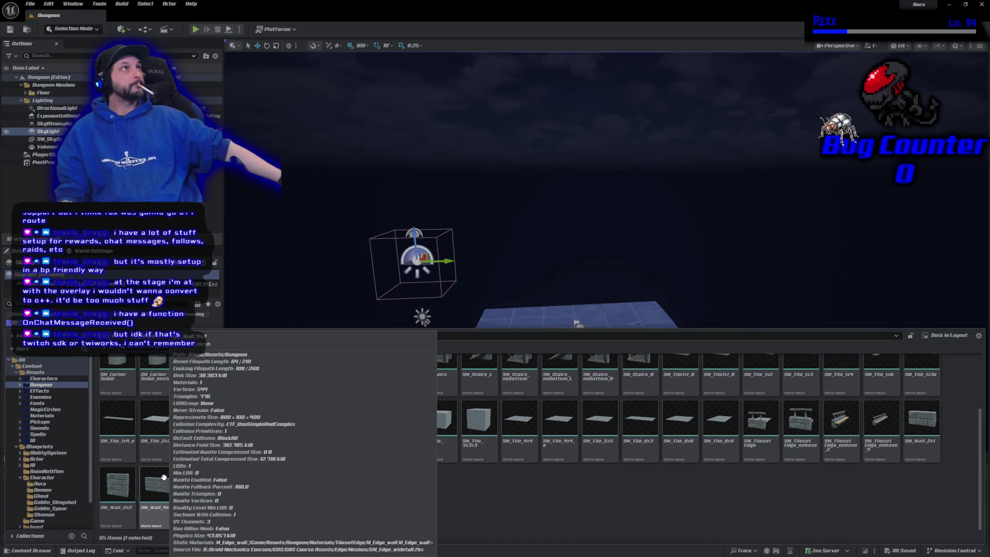
{"action": "scroll", "coordinate": [196, 413], "scroll_direction": "up", "scroll_amount": 3}
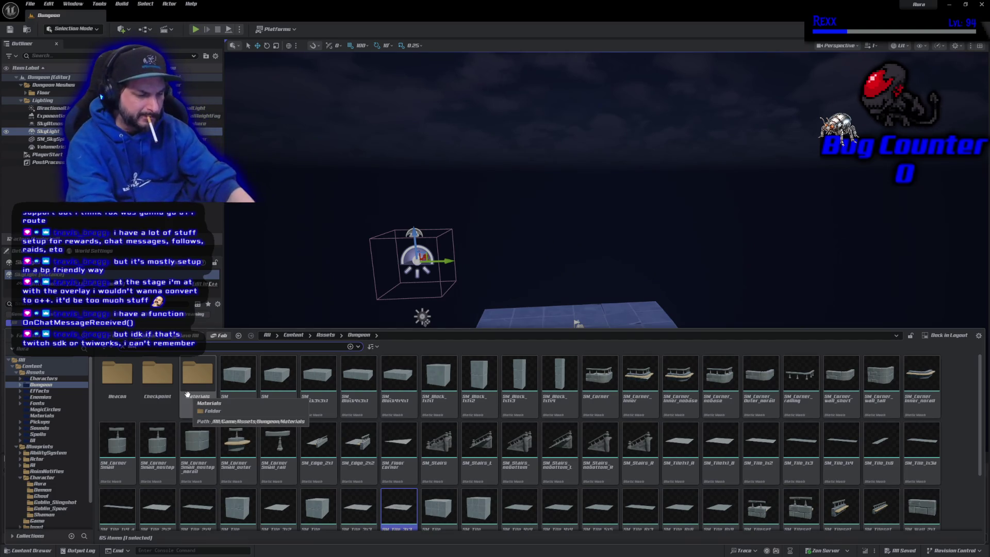
{"action": "type", "text": "sm_corner"}
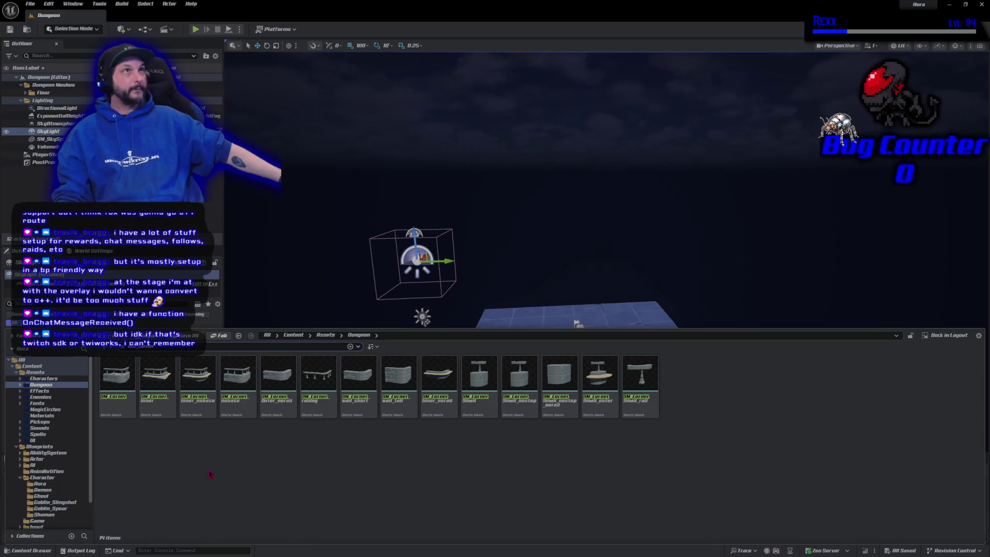
{"action": "left_click_drag", "start_coordinate": [118, 382], "coordinate": [568, 270]}
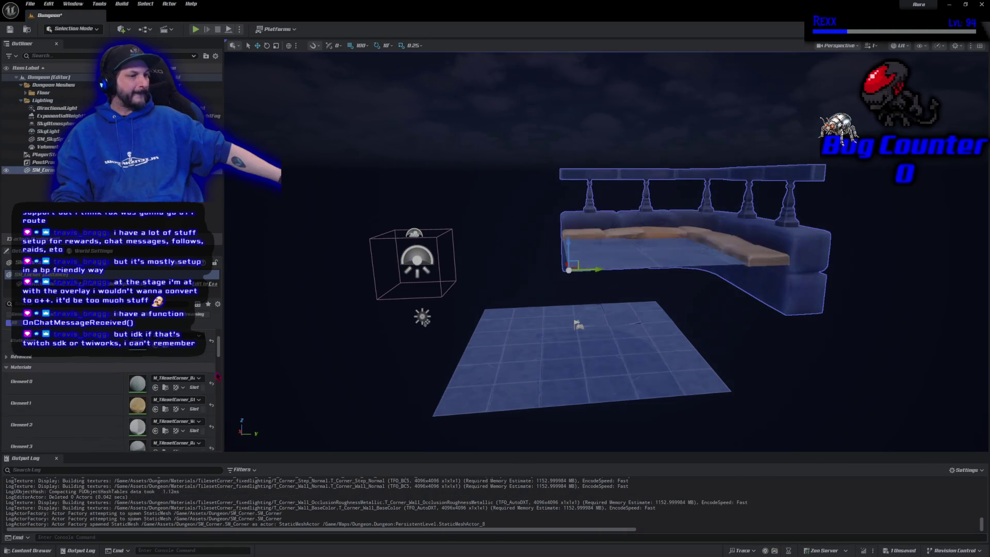
Reset the SM_Corner piece's Location to the world origin
{"action": "scroll", "coordinate": [155, 392], "scroll_direction": "up", "scroll_amount": 4}
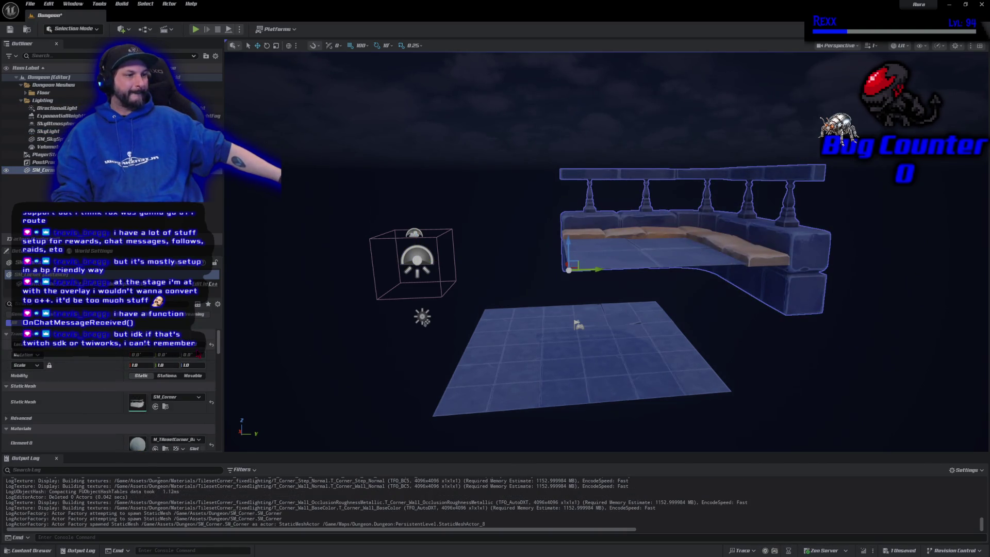
{"action": "left_click", "coordinate": [212, 346]}
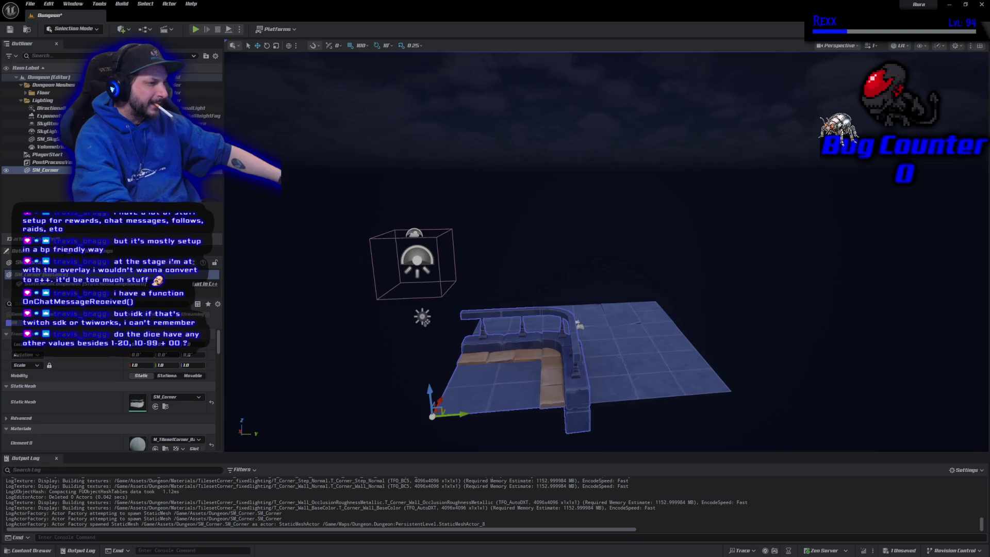
{"action": "scroll", "coordinate": [456, 411], "scroll_direction": "down", "scroll_amount": 2}
{"action": "scroll", "coordinate": [455, 411], "scroll_direction": "down", "scroll_amount": 1}
Turn the corner piece 90 degrees about Z and deselect it
{"action": "key", "text": "e"}
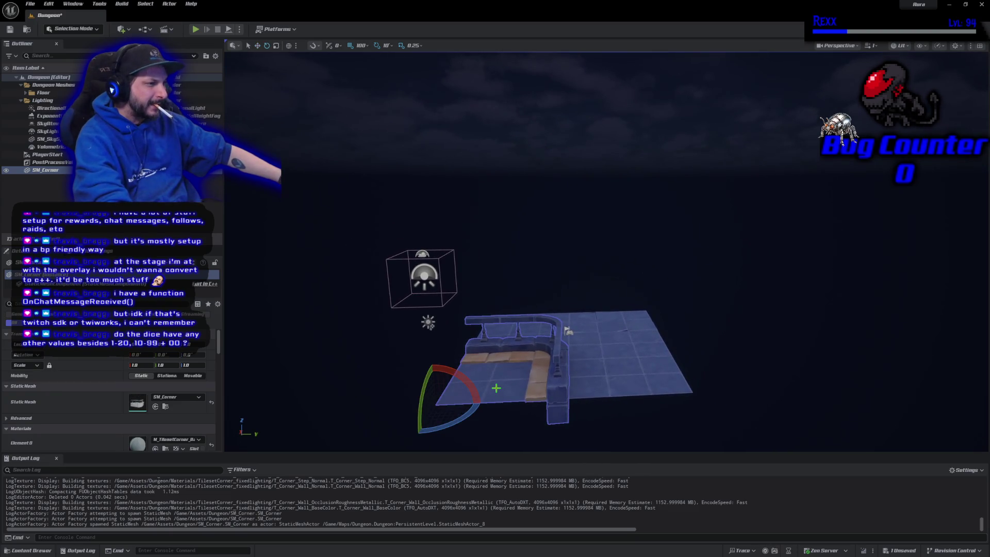
{"action": "mouse_move", "coordinate": [454, 412]}
{"action": "left_mouse_down"}
{"action": "mouse_move", "coordinate": [482, 400]}
{"action": "mouse_move", "coordinate": [407, 438]}
{"action": "left_mouse_up"}
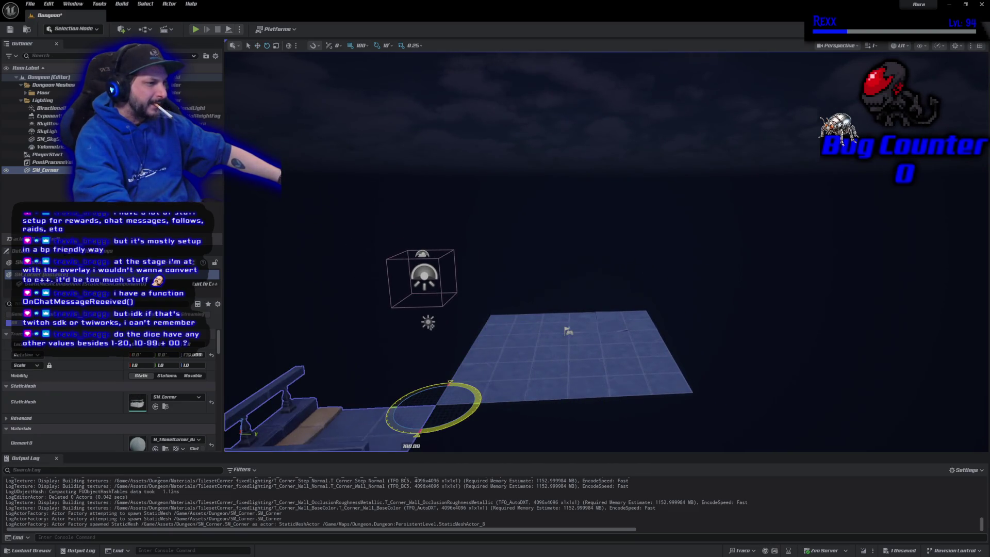
{"action": "mouse_move", "coordinate": [665, 378]}
{"action": "left_mouse_down"}
{"action": "mouse_move", "coordinate": [618, 387]}
{"action": "mouse_move", "coordinate": [681, 361]}
{"action": "mouse_move", "coordinate": [628, 360]}
{"action": "left_mouse_up"}
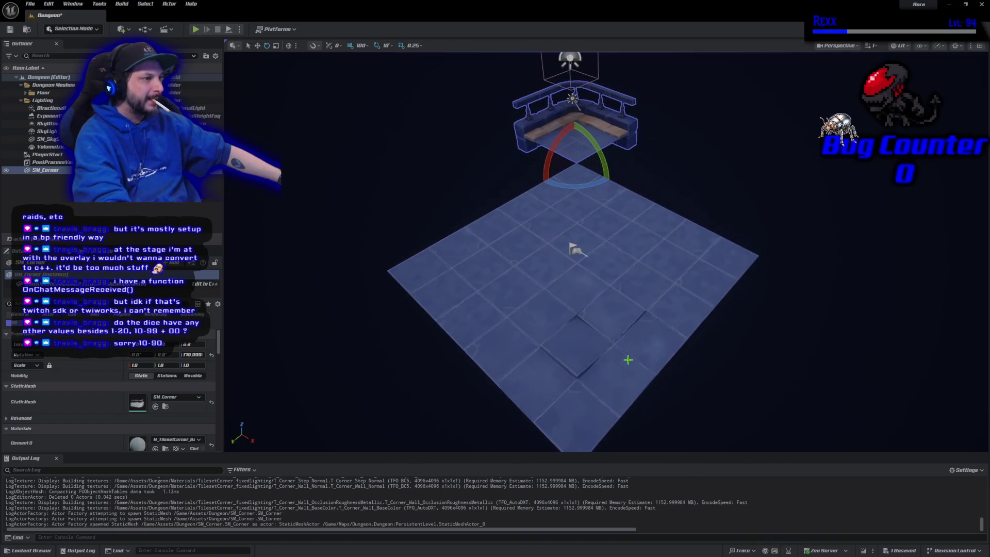
{"action": "key", "text": "w"}
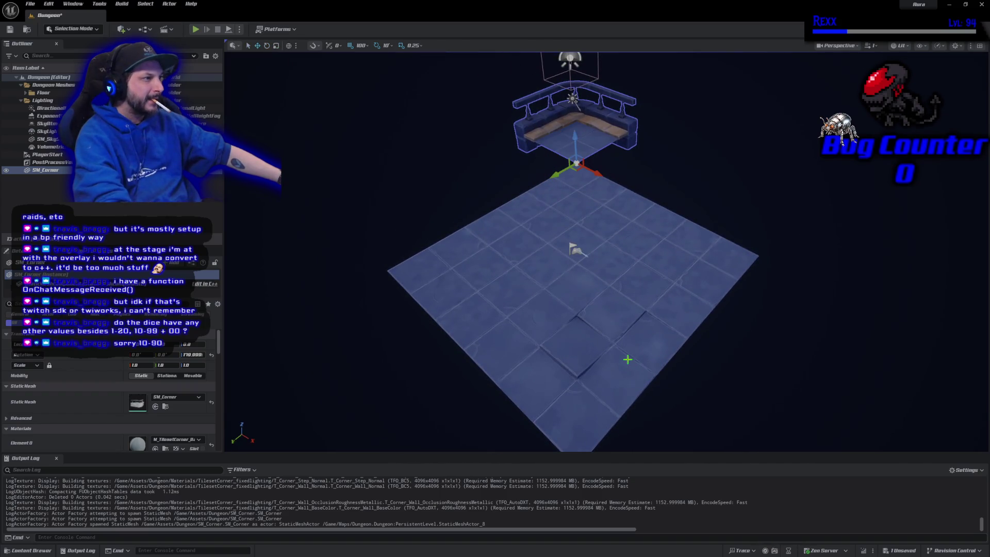
{"action": "left_click", "coordinate": [316, 223]}
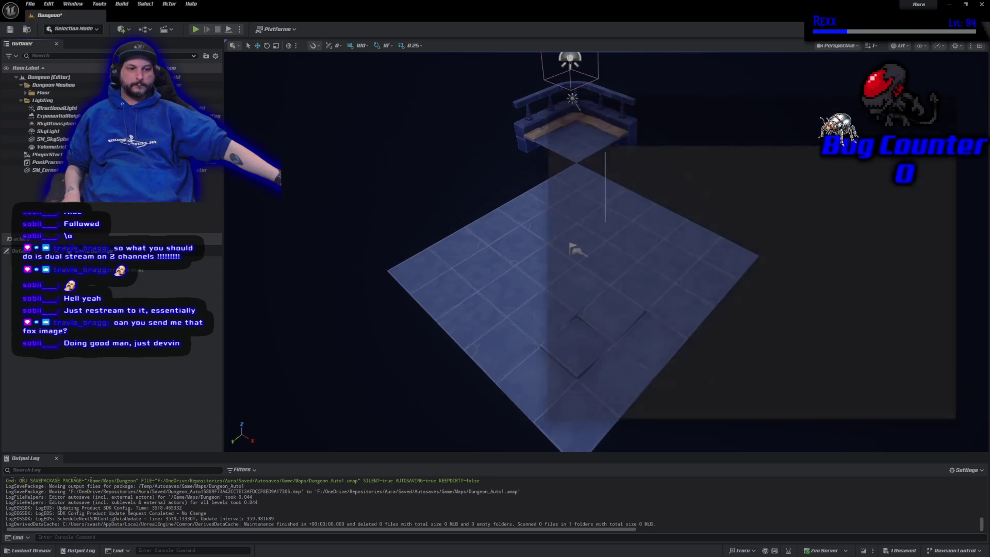
{"action": "key", "text": "super+e"}
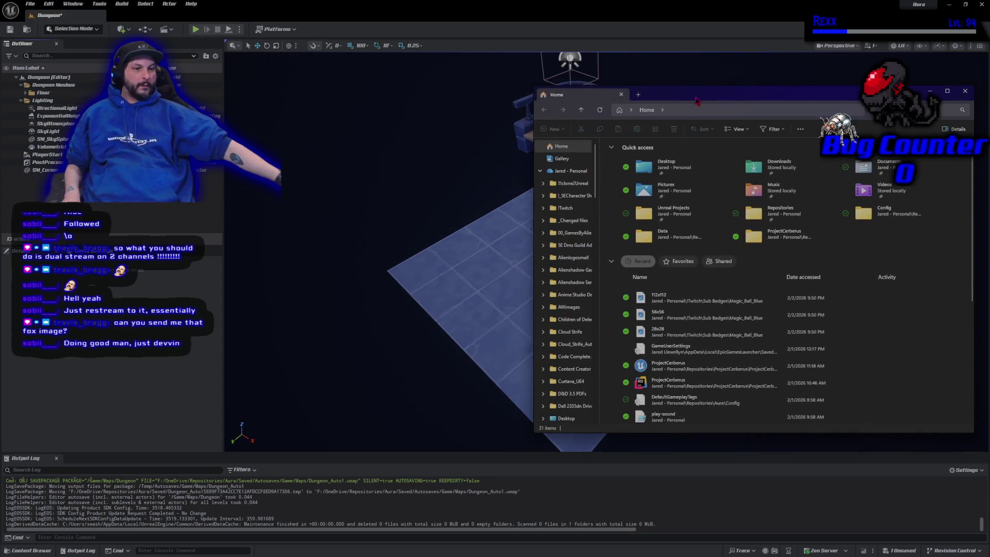
{"action": "left_click", "coordinate": [965, 91]}
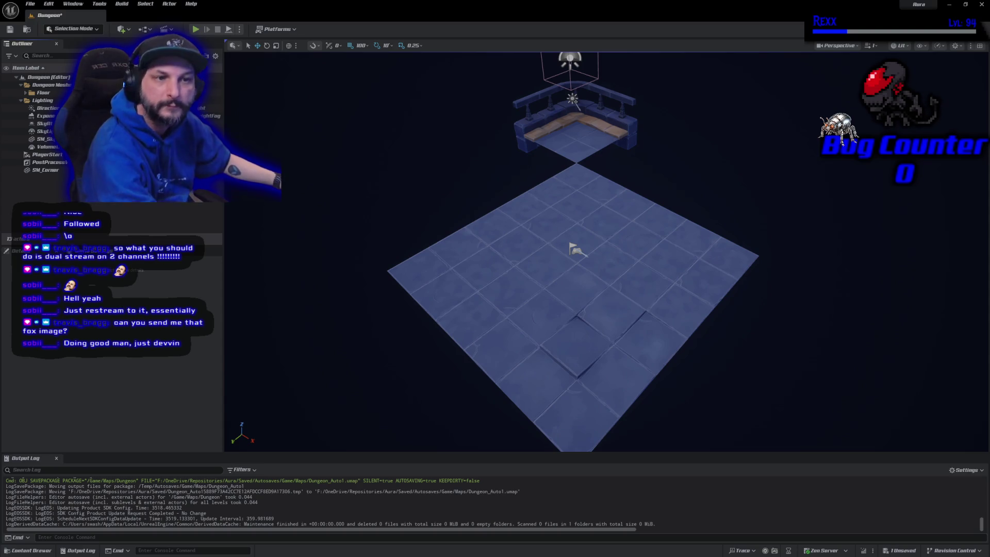
{"action": "mouse_move", "coordinate": [0, 165]}
{"action": "left_mouse_down"}
{"action": "mouse_move", "coordinate": [655, 165]}
{"action": "mouse_move", "coordinate": [608, 107]}
{"action": "left_mouse_up"}
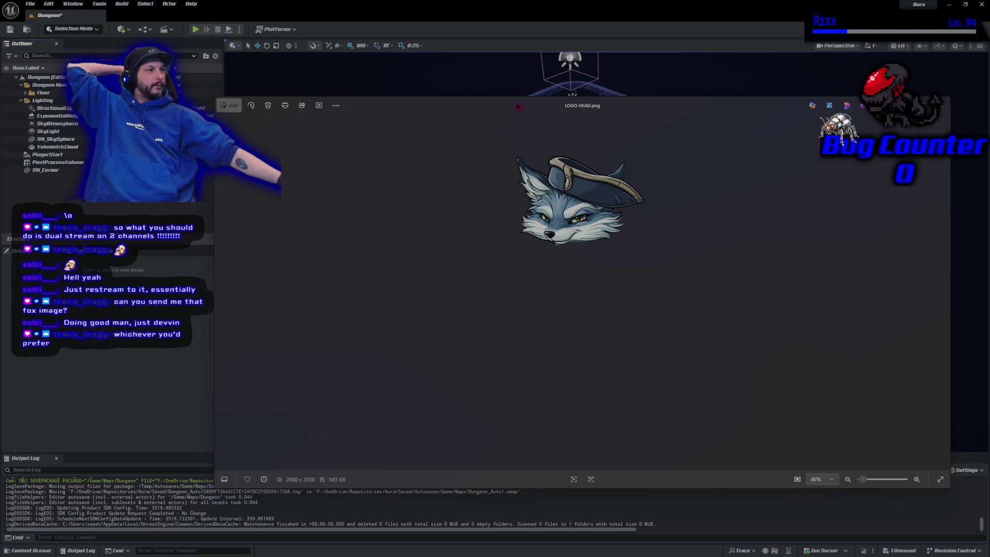
{"action": "key", "text": "alt+F4"}
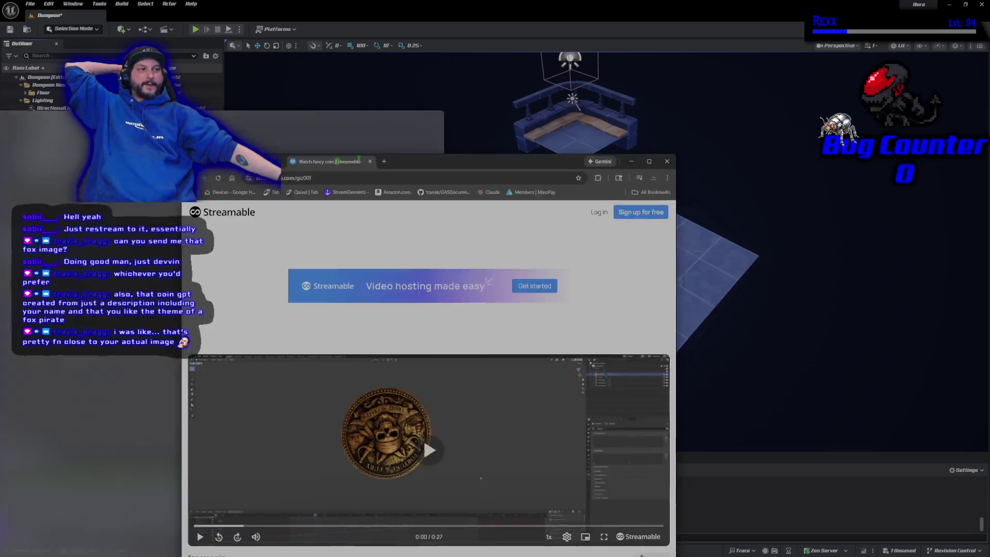
Bring the Streamable coin video over the editor and play it full screen
{"action": "mouse_move", "coordinate": [337, 160]}
{"action": "left_mouse_down"}
{"action": "mouse_move", "coordinate": [483, 52]}
{"action": "mouse_move", "coordinate": [483, 1]}
{"action": "left_mouse_up"}
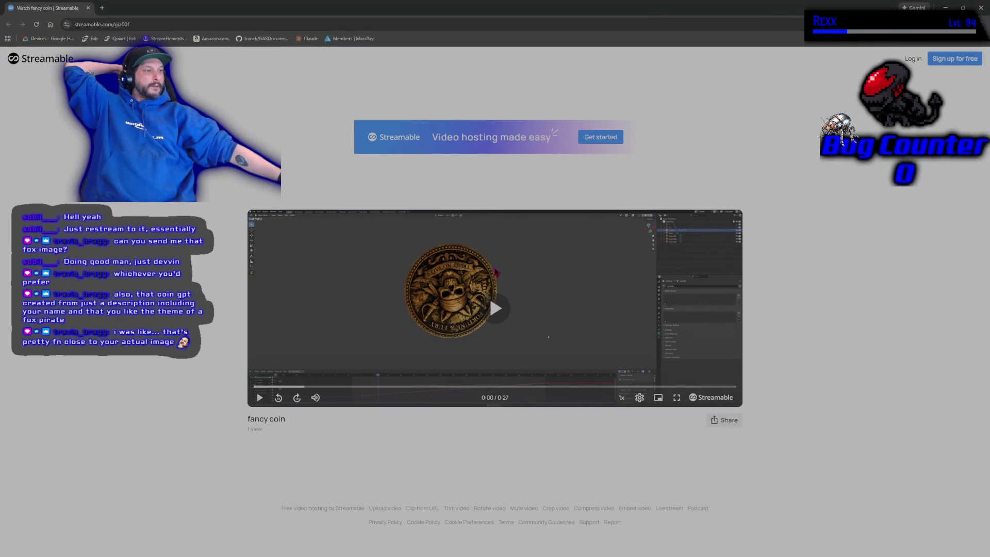
{"action": "left_click", "coordinate": [675, 402]}
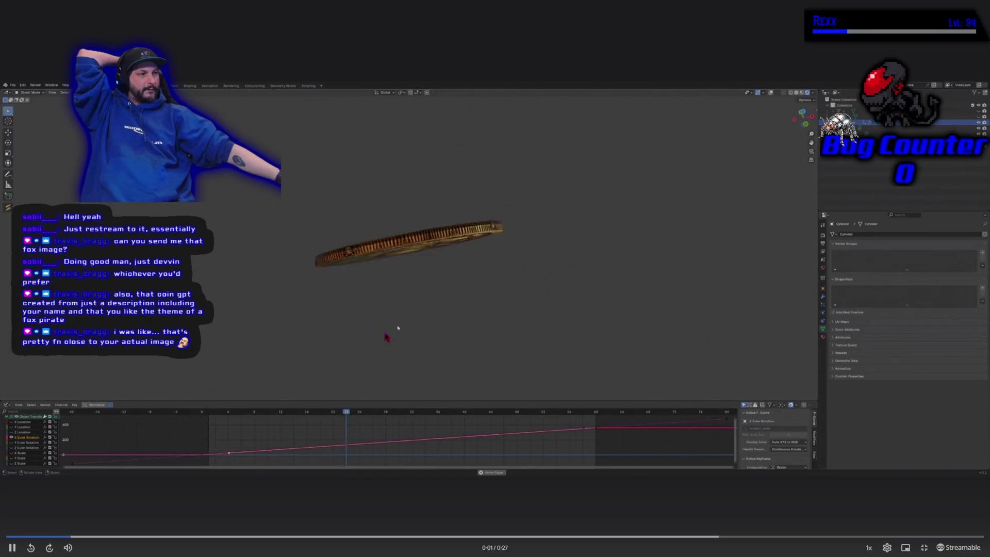
{"action": "left_click", "coordinate": [397, 328]}
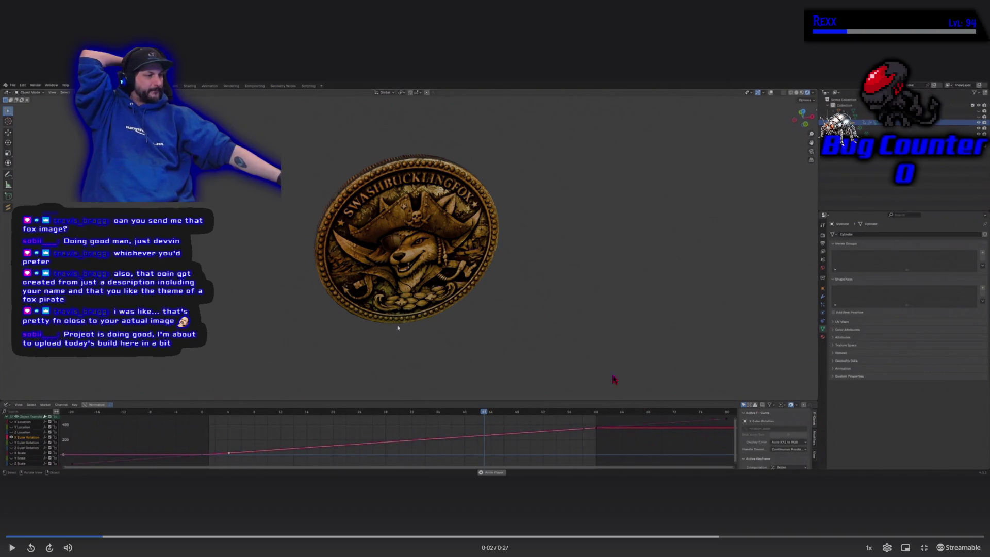
{"action": "left_click", "coordinate": [499, 300]}
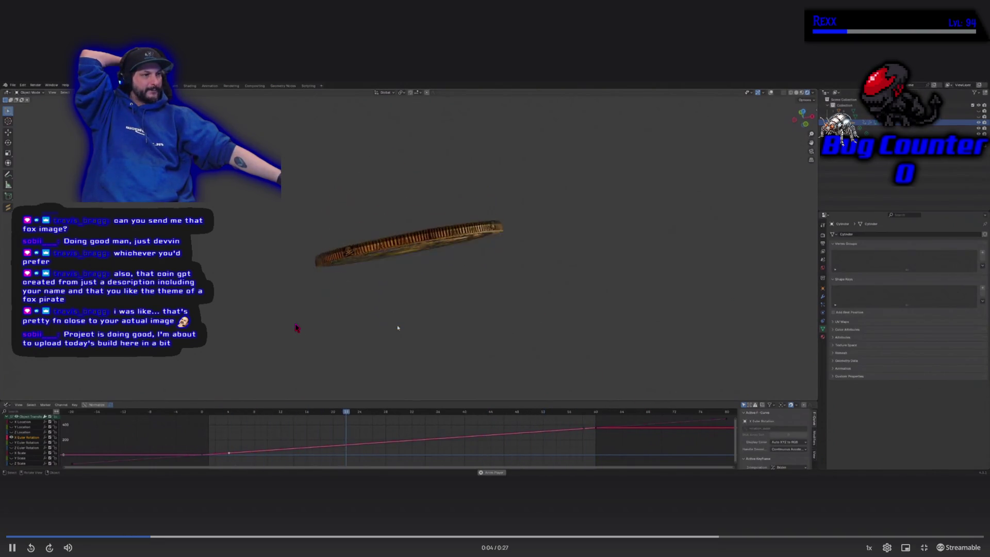
{"action": "left_click", "coordinate": [398, 327]}
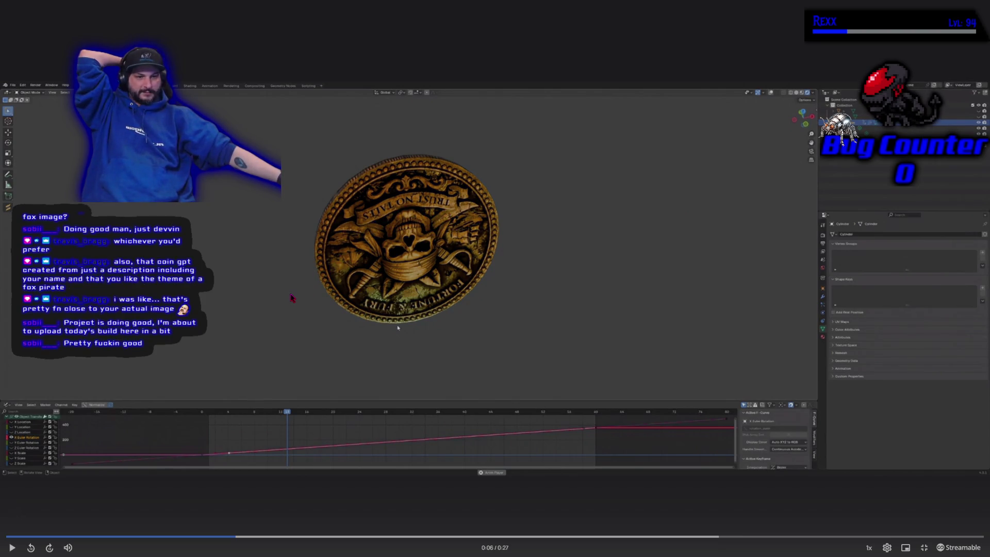
Pause on the coin's fox and skull faces, stop at 0:11, then return to the Unreal editor
{"action": "left_click", "coordinate": [398, 327]}
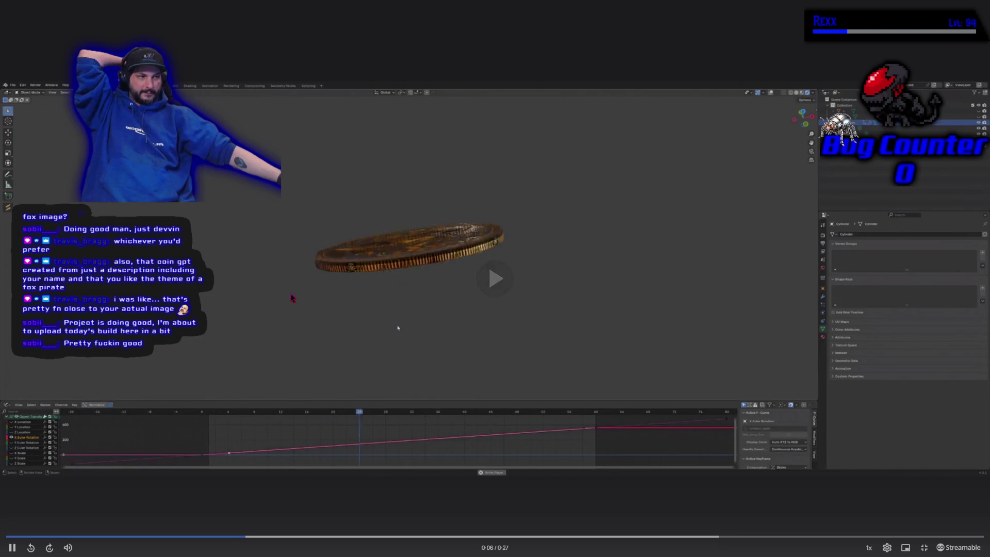
{"action": "left_click", "coordinate": [397, 327]}
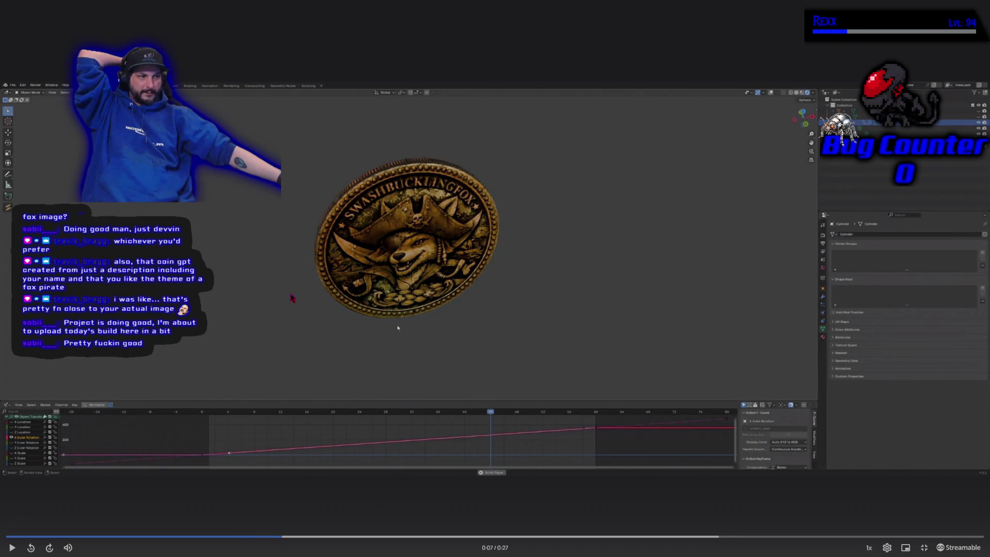
{"action": "left_click", "coordinate": [398, 327]}
{"action": "left_click", "coordinate": [397, 328]}
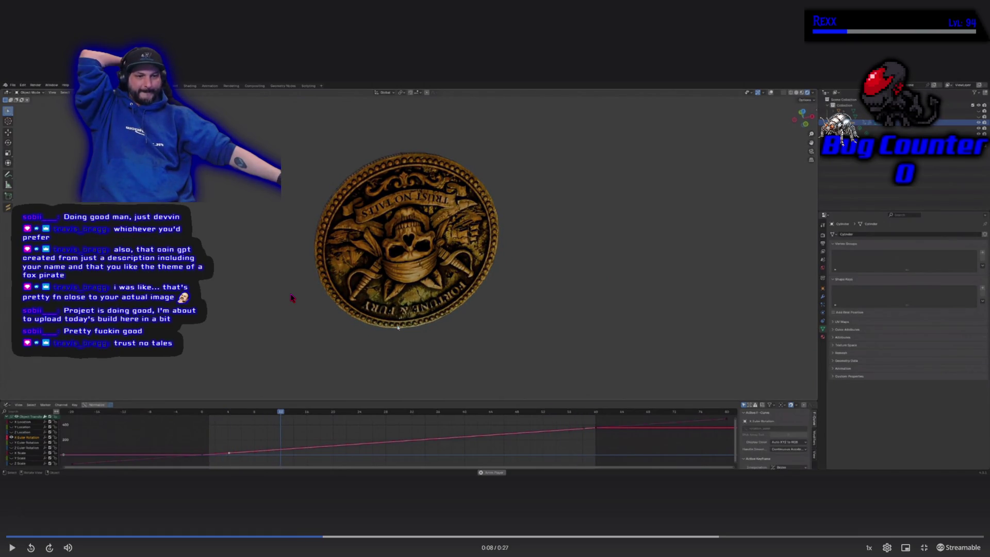
{"action": "left_click", "coordinate": [398, 327]}
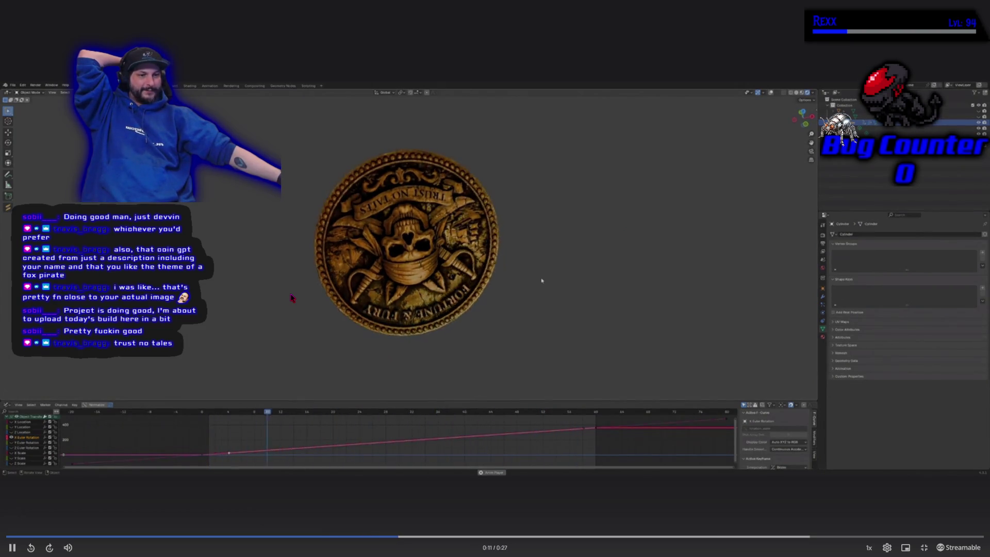
{"action": "left_click", "coordinate": [602, 250]}
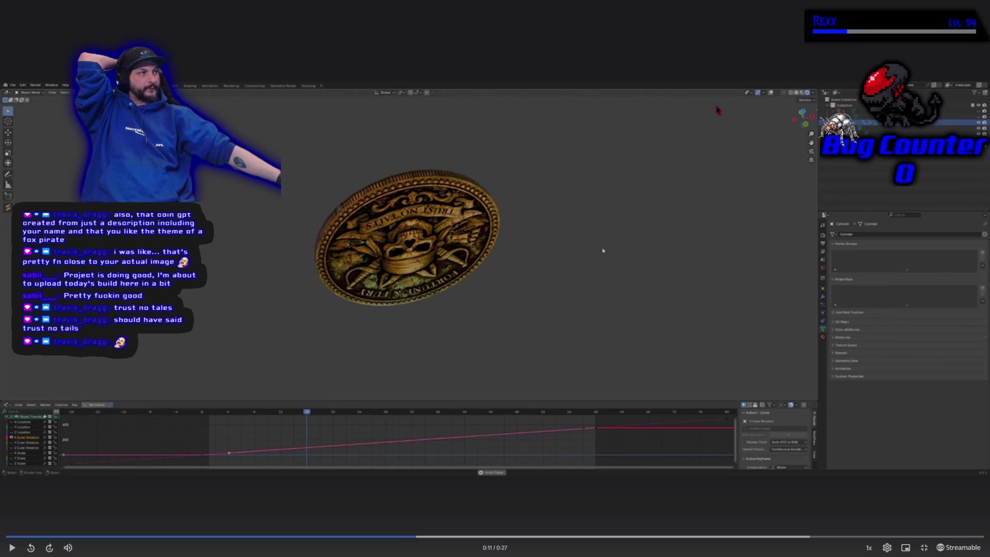
{"action": "key", "text": "Escape"}
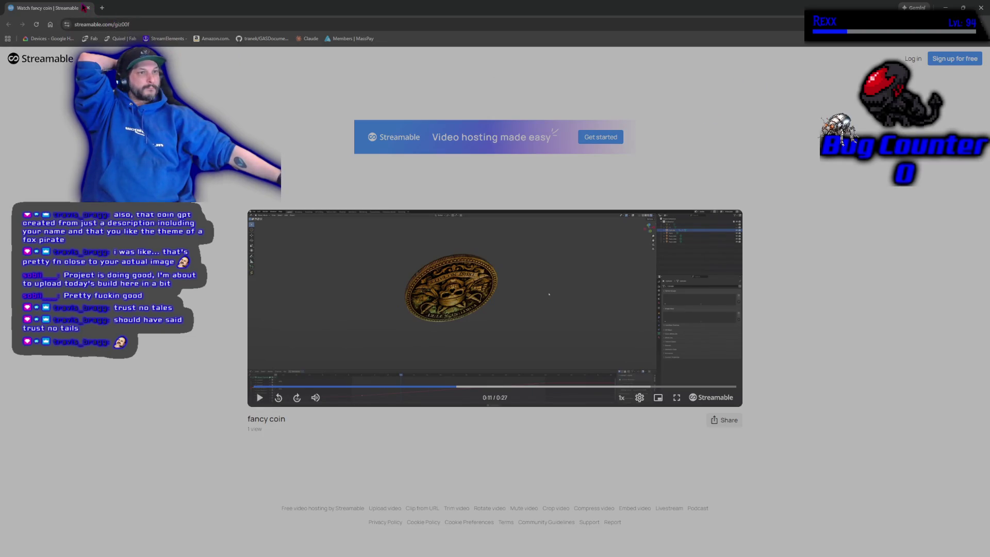
{"action": "key", "text": "alt+Tab"}
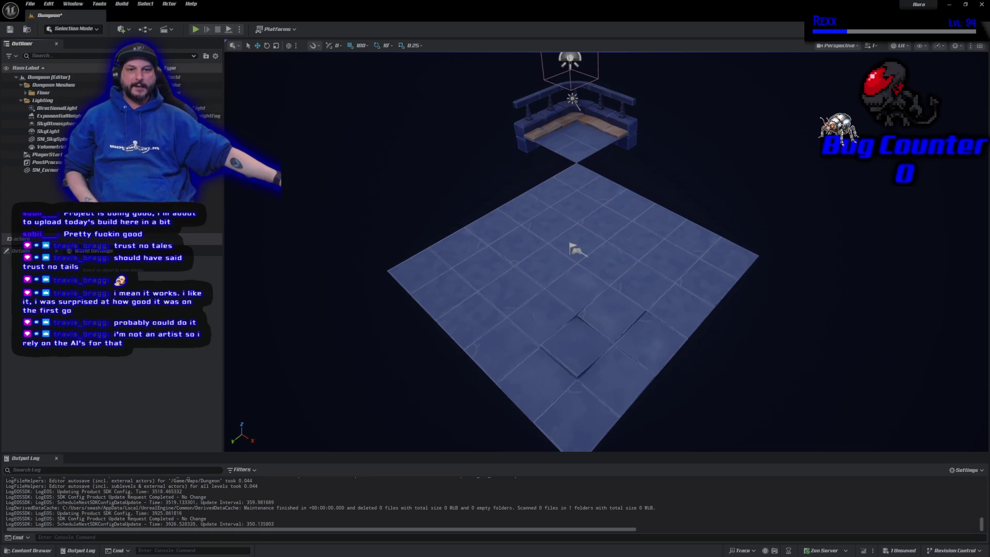
Switch from the Unreal dungeon level to a browser window showing the YouTube home page
{"action": "key", "text": "alt+Tab"}
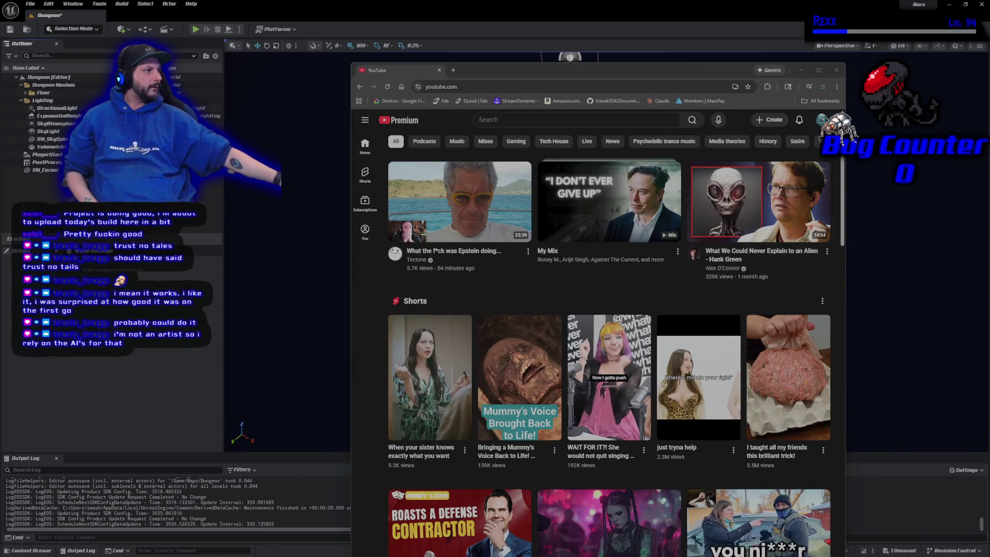
From your own YouTube channel, watch the fox pirate video full screen, then exit full screen
{"action": "left_click", "coordinate": [822, 119]}
{"action": "left_click", "coordinate": [788, 161]}
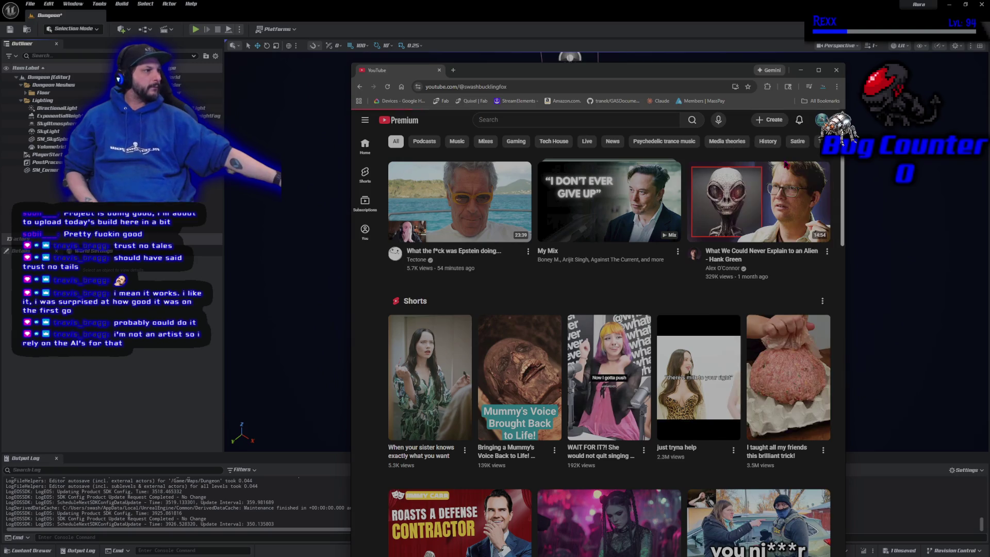
{"action": "scroll", "coordinate": [492, 446], "scroll_direction": "down", "scroll_amount": 2}
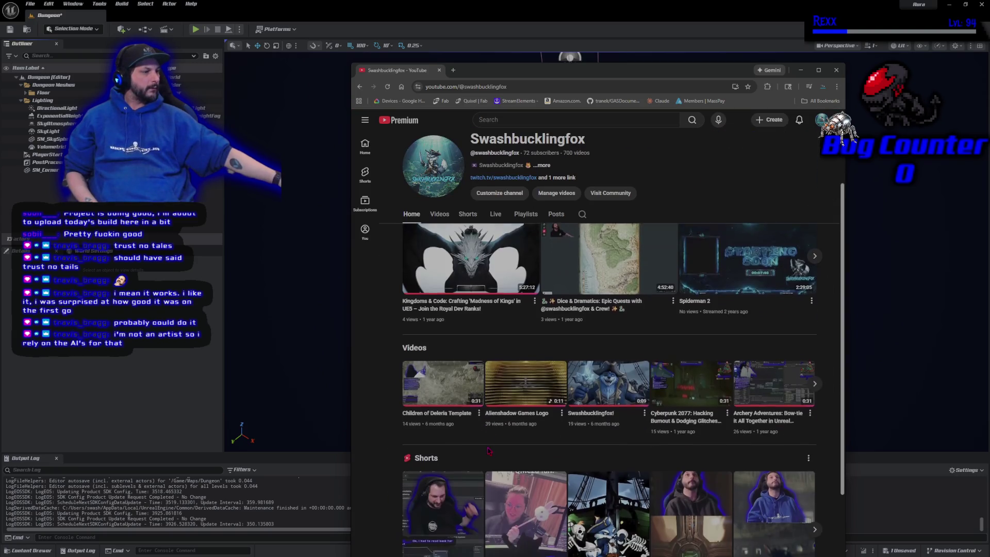
{"action": "left_click", "coordinate": [625, 375]}
{"action": "left_click", "coordinate": [822, 398]}
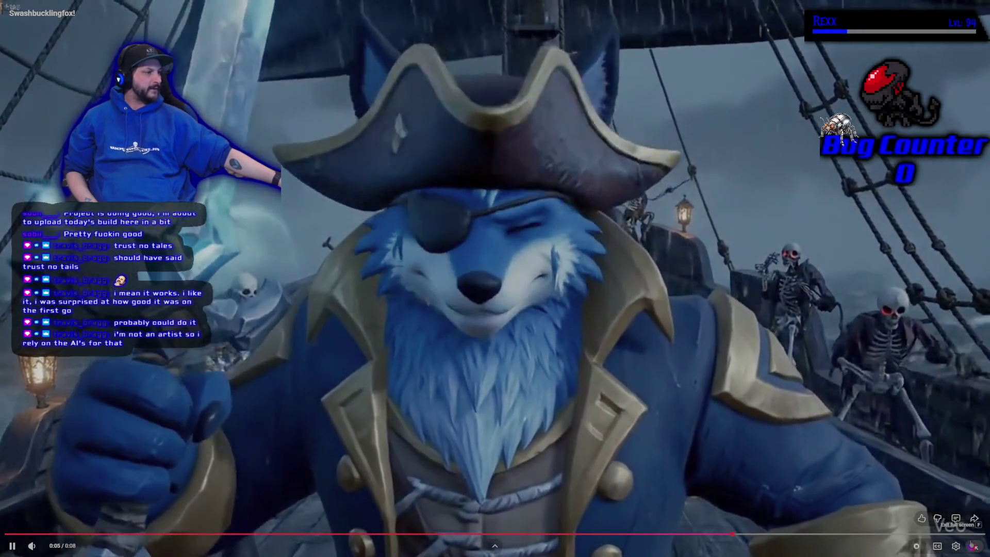
{"action": "left_click", "coordinate": [974, 517]}
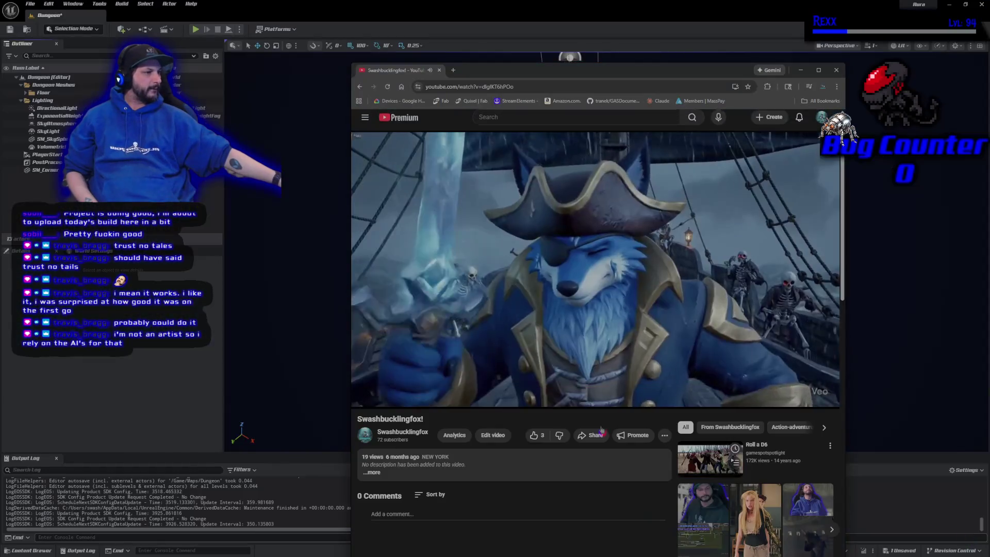
Open the 5:27:12 video's watch page, then open the 178-view pirate fox video on TikTok
{"action": "key", "text": "alt+Left"}
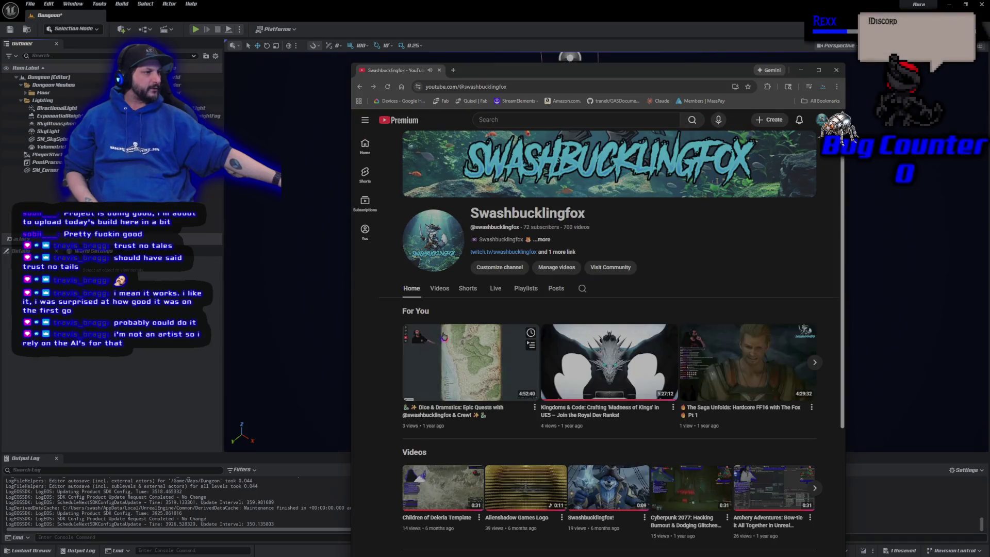
{"action": "left_click", "coordinate": [814, 488]}
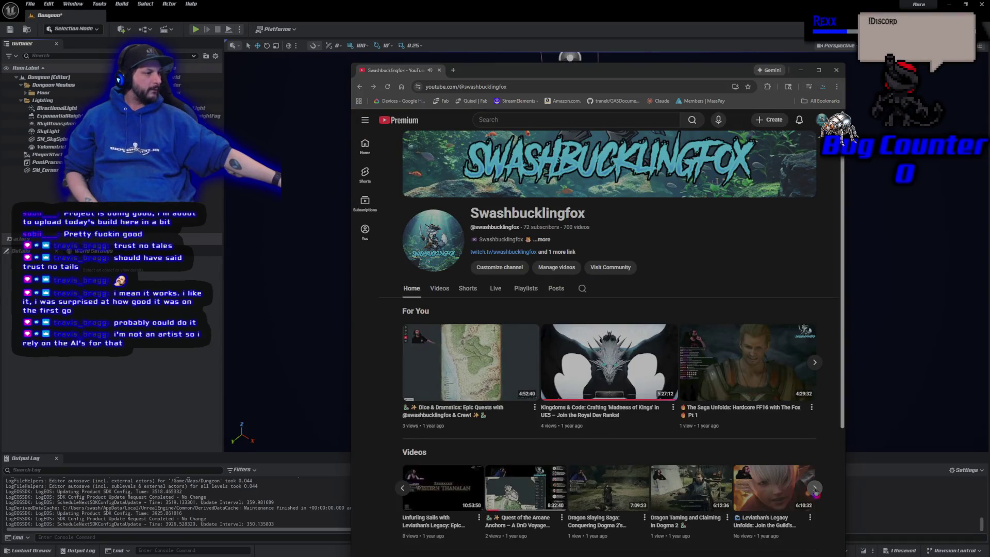
{"action": "left_click", "coordinate": [815, 488]}
{"action": "left_click", "coordinate": [817, 493]}
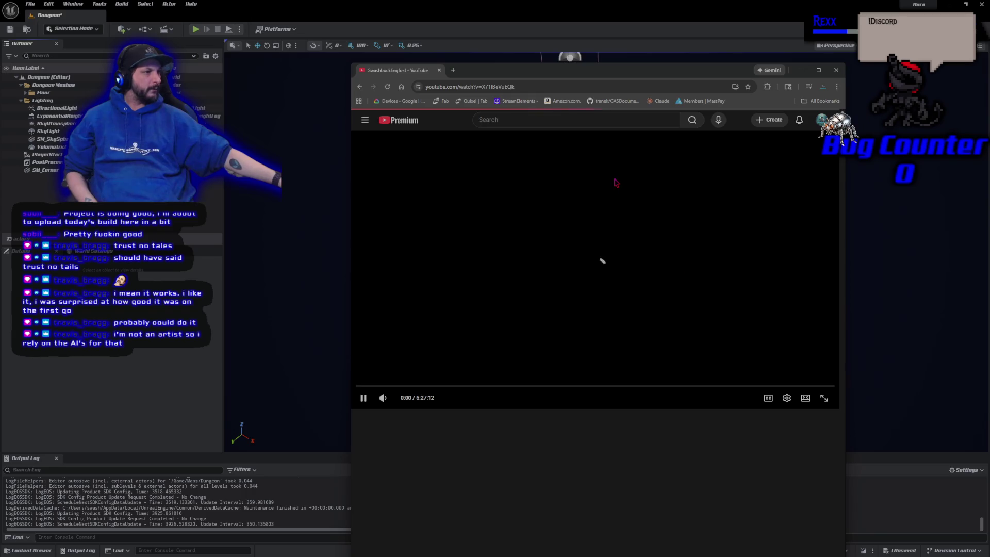
{"action": "key", "text": "alt+Tab"}
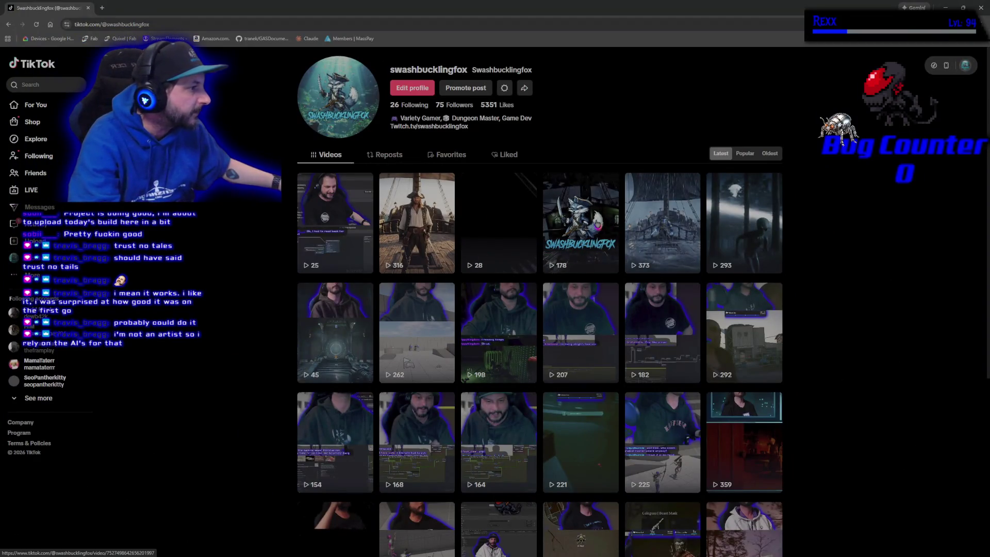
{"action": "left_click", "coordinate": [597, 225]}
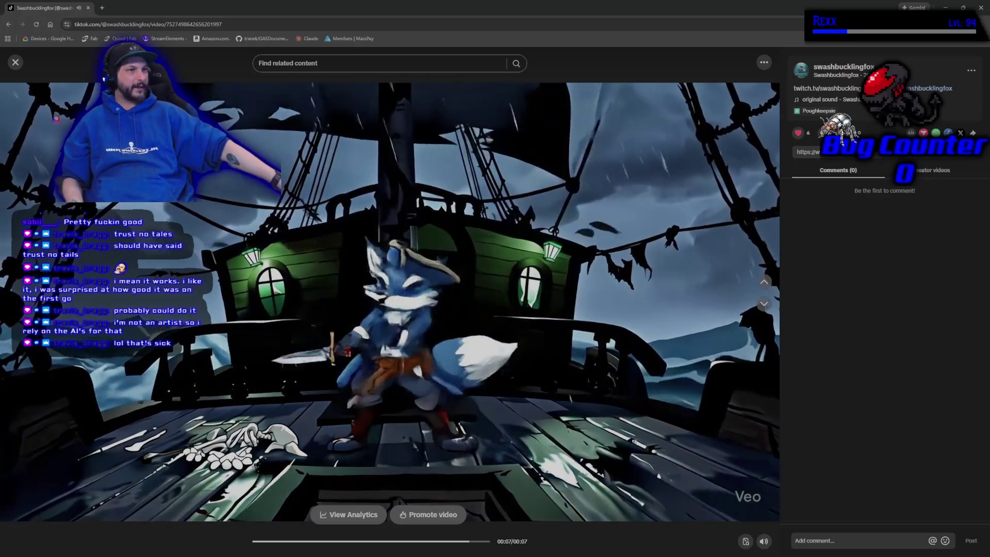
Switch from the pirate fox TikTok video back toward the Unreal editor
{"action": "key", "text": "alt+Tab"}
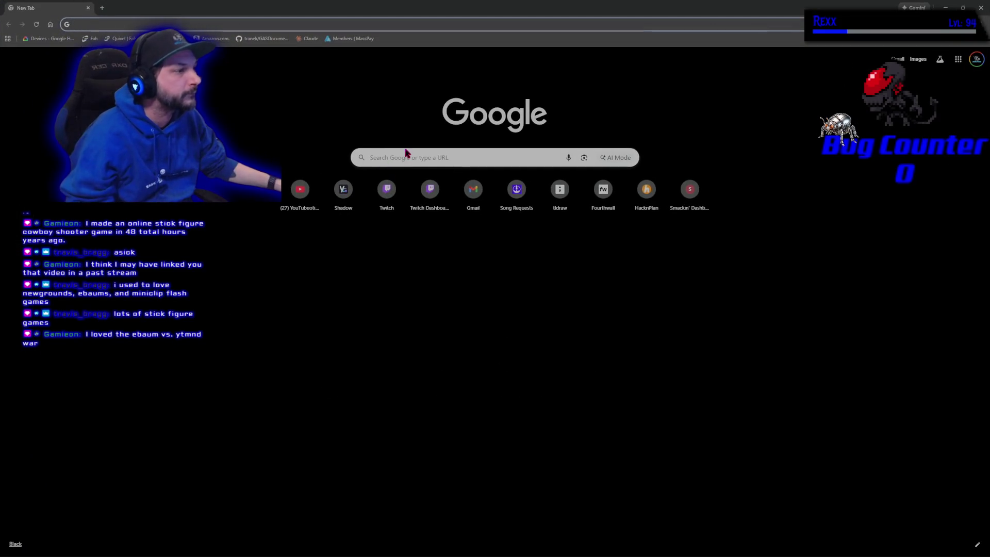
Search Google for 'super mario broz z' and open the Newgrounds 'Super Mario Bros Z ep 1 (old series)' result
{"action": "left_click", "coordinate": [405, 152]}
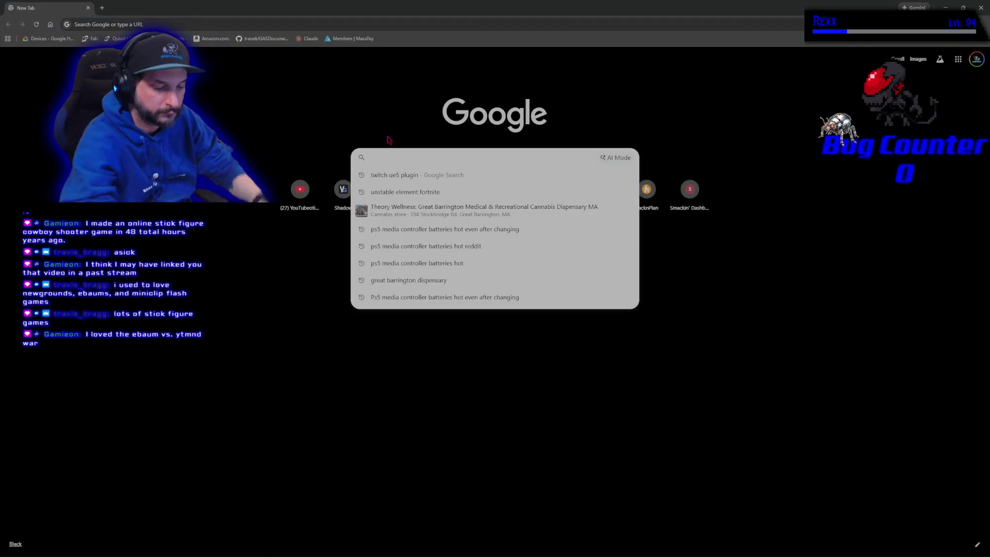
{"action": "type", "text": "super mario broz z"}
{"action": "key", "text": "Return"}
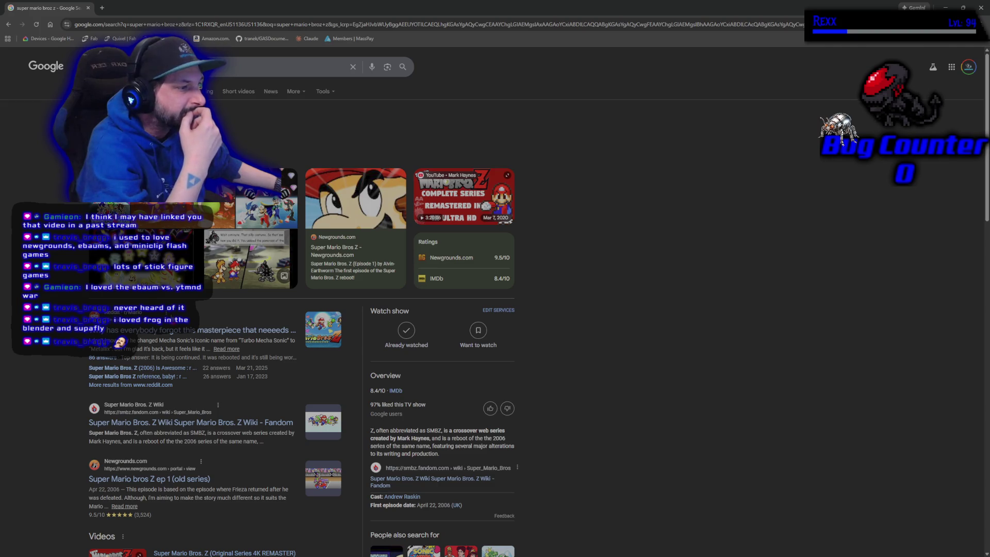
{"action": "scroll", "coordinate": [302, 309], "scroll_direction": "down", "scroll_amount": 4}
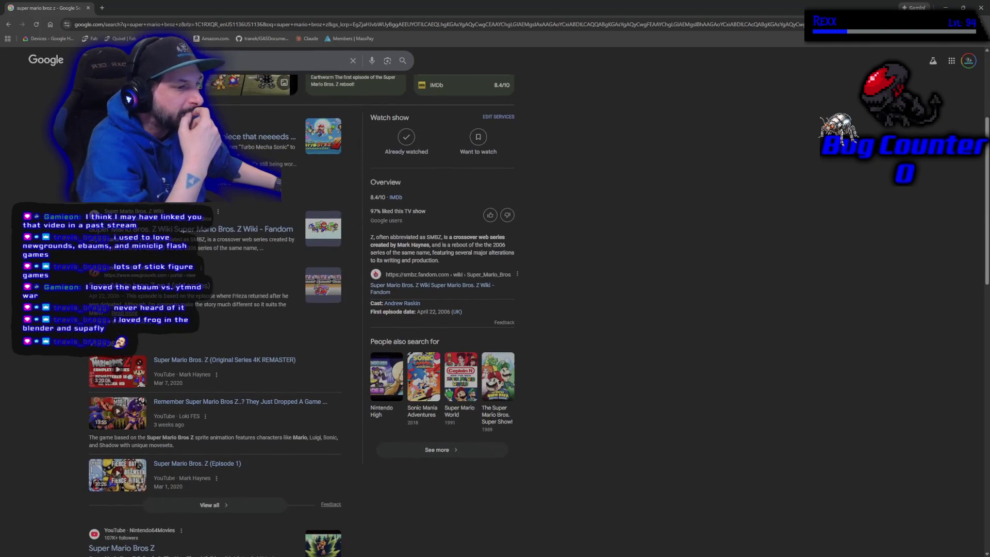
{"action": "left_click", "coordinate": [154, 285]}
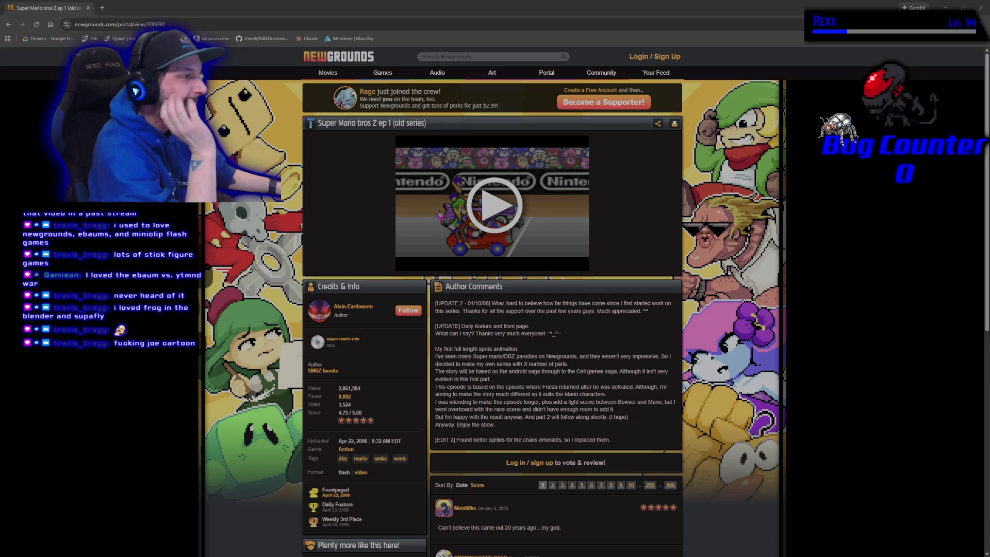
Play the Super Mario Bros Z episode 1 Flash animation full screen, then return to the page
{"action": "left_click", "coordinate": [492, 205]}
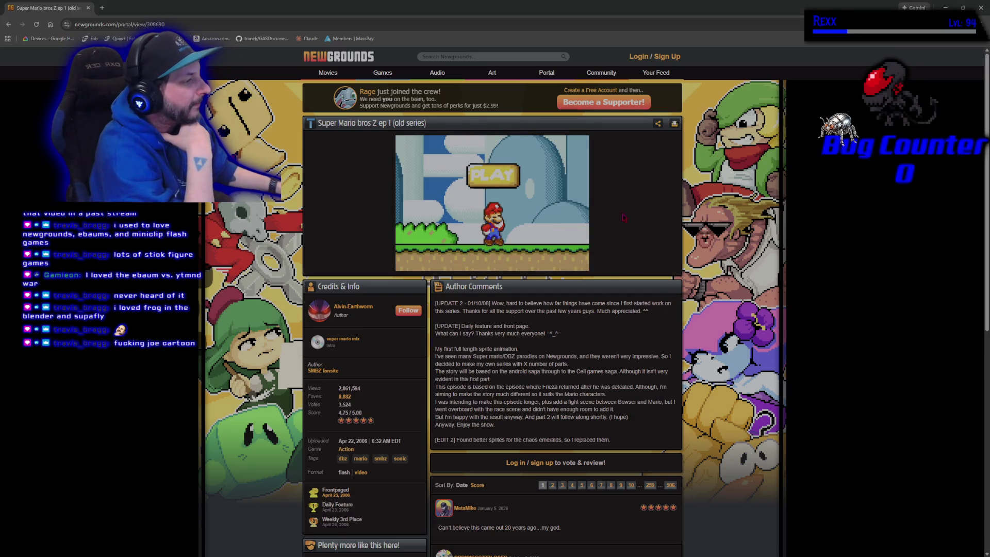
{"action": "left_click", "coordinate": [504, 180]}
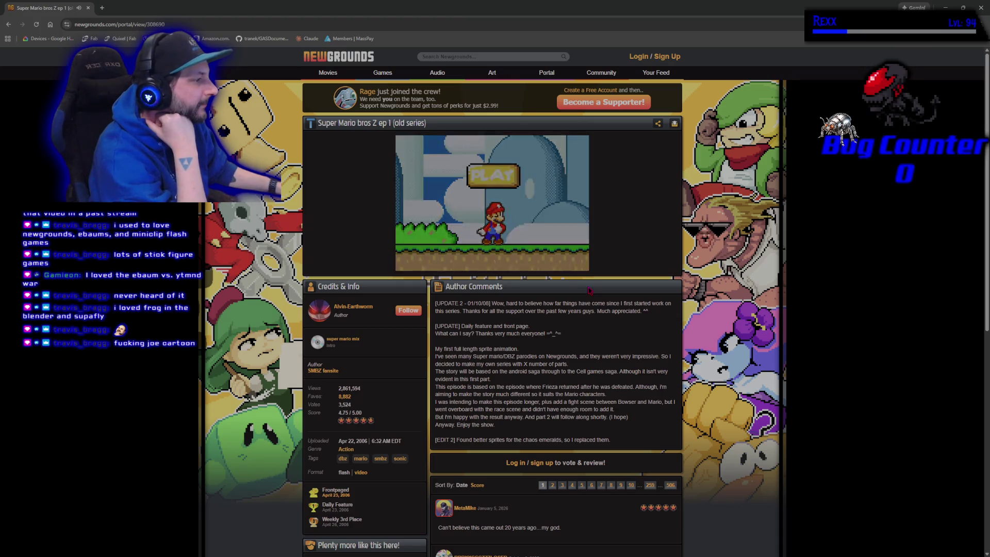
{"action": "right_click", "coordinate": [575, 221]}
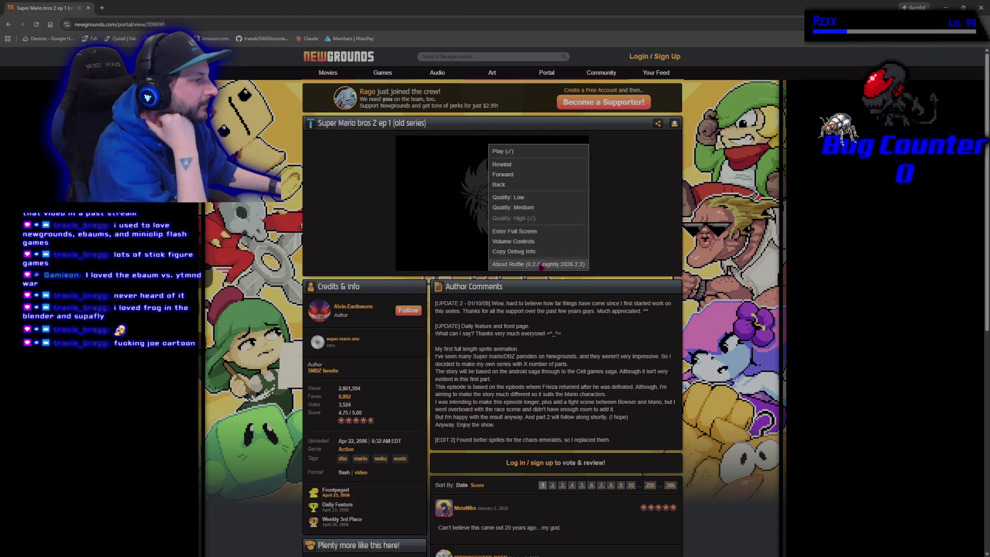
{"action": "left_click", "coordinate": [566, 233]}
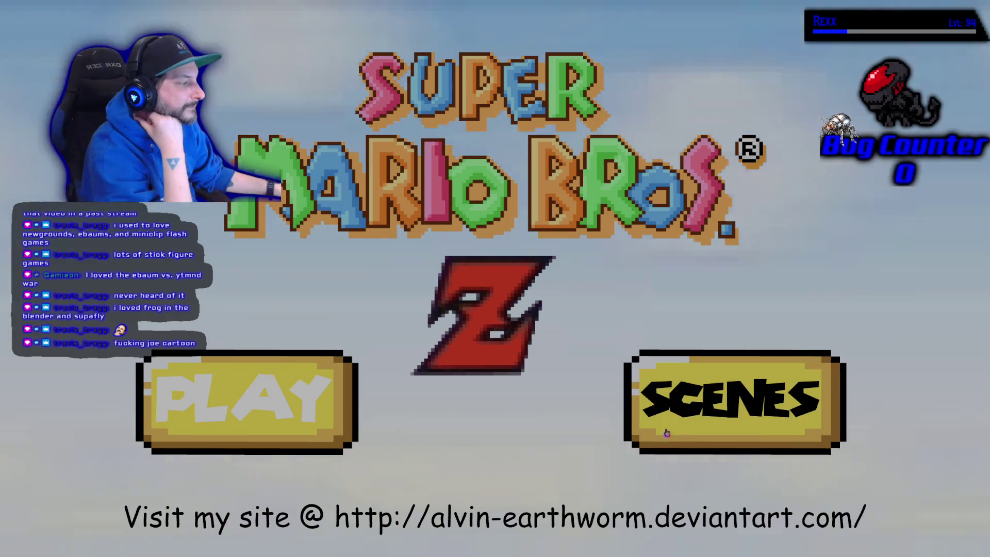
{"action": "left_click", "coordinate": [297, 425]}
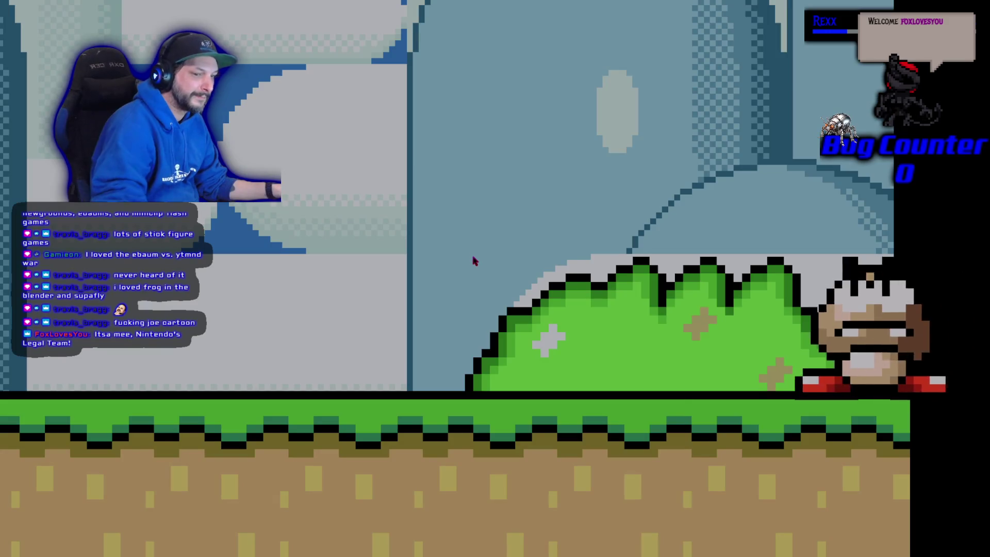
{"action": "key", "text": "Escape"}
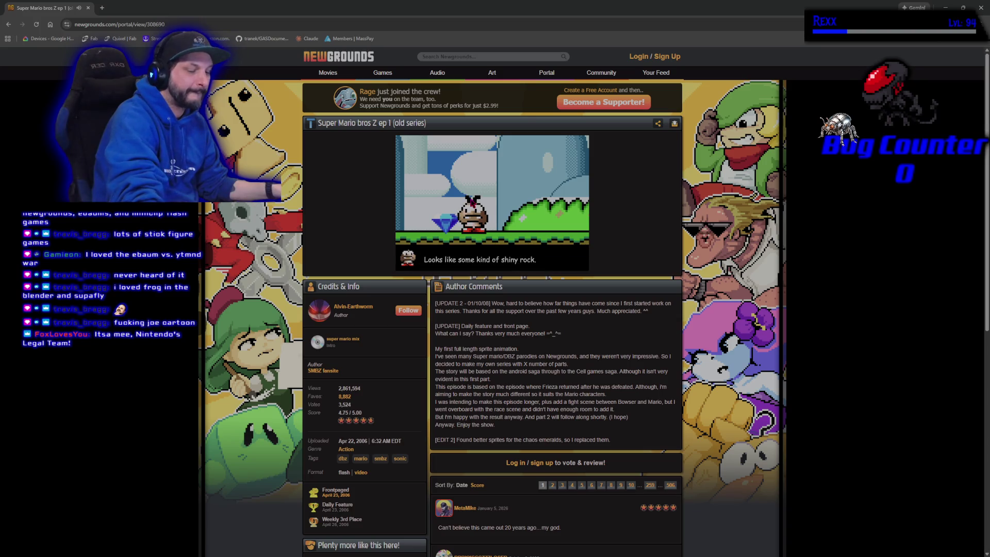
Briefly reopen the animation full screen, exit, and close the browser to reveal Unreal
{"action": "right_click", "coordinate": [499, 211]}
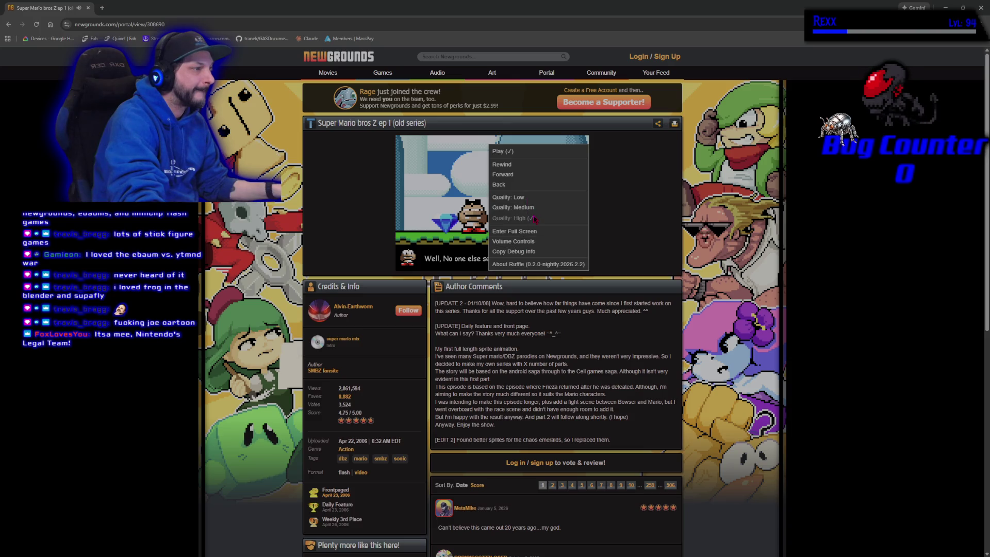
{"action": "left_click", "coordinate": [534, 232]}
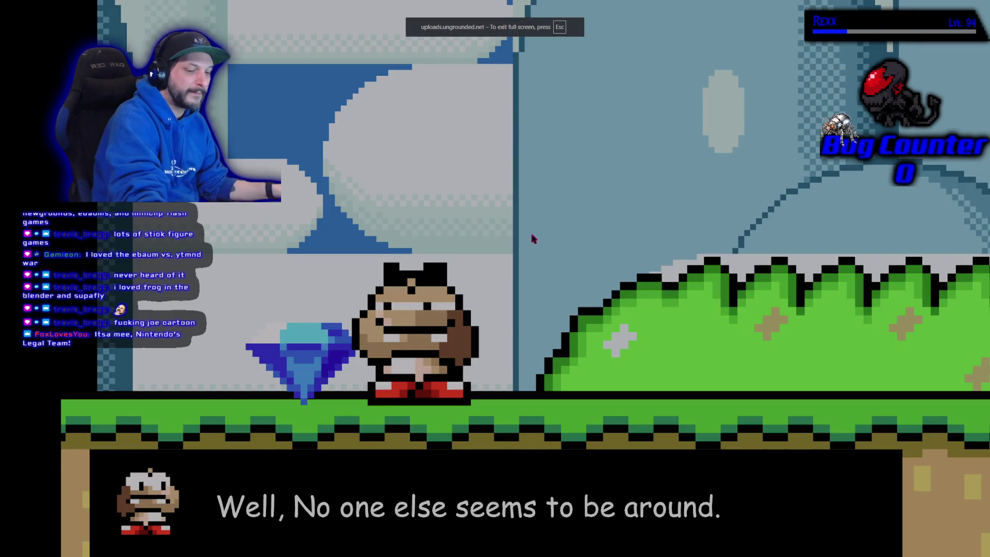
{"action": "key", "text": "Escape"}
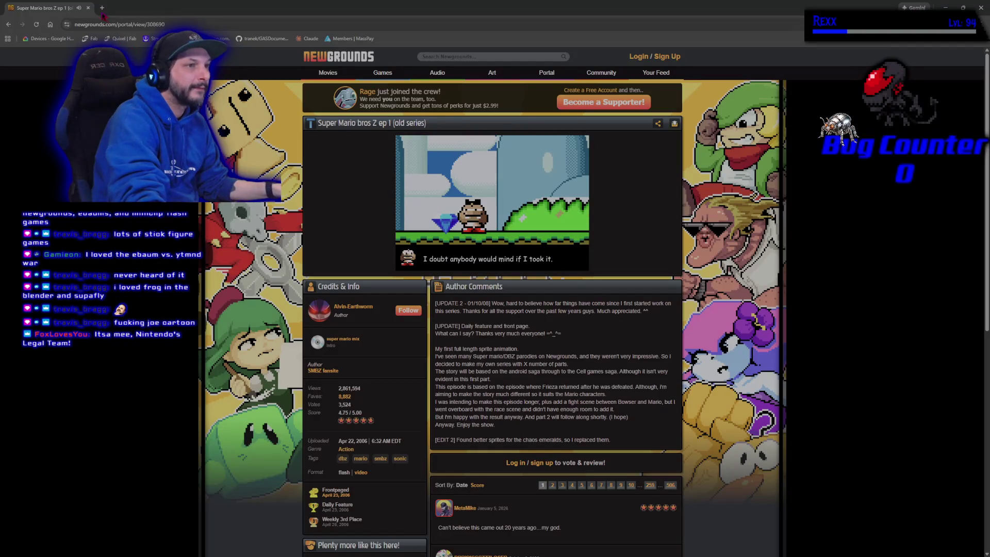
{"action": "left_click", "coordinate": [88, 8]}
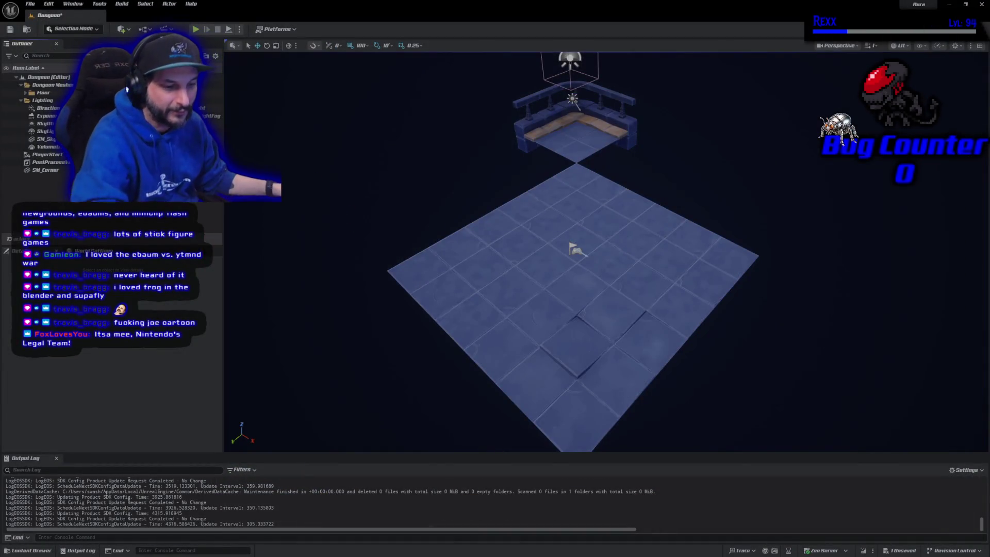
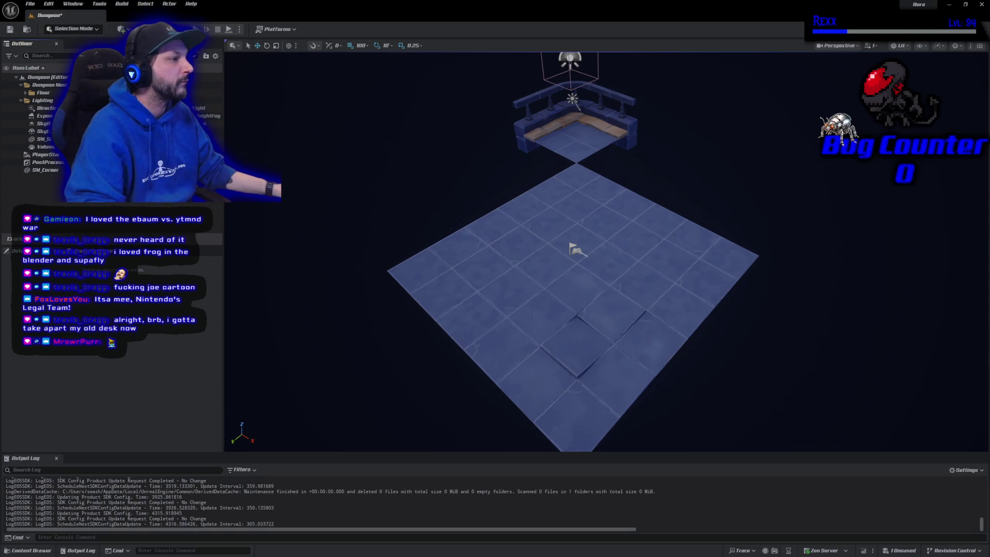
Duplicate the railed SM_Corner piece to the floor's right edge, turned 90° on Z
{"action": "left_click", "coordinate": [563, 150]}
{"action": "key", "text": "ctrl+d"}
{"action": "mouse_move", "coordinate": [564, 151]}
{"action": "left_mouse_down"}
{"action": "mouse_move", "coordinate": [640, 216]}
{"action": "mouse_move", "coordinate": [802, 277]}
{"action": "mouse_move", "coordinate": [760, 287]}
{"action": "left_mouse_up"}
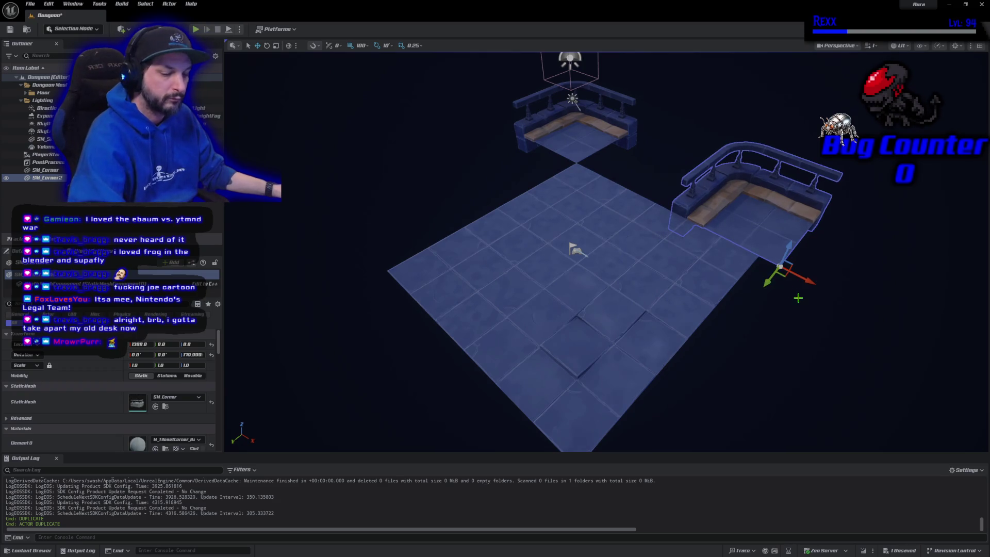
{"action": "key", "text": "e"}
{"action": "mouse_move", "coordinate": [800, 295]}
{"action": "left_mouse_down"}
{"action": "mouse_move", "coordinate": [763, 294]}
{"action": "mouse_move", "coordinate": [794, 299]}
{"action": "mouse_move", "coordinate": [790, 269]}
{"action": "left_mouse_up"}
{"action": "key", "text": "w"}
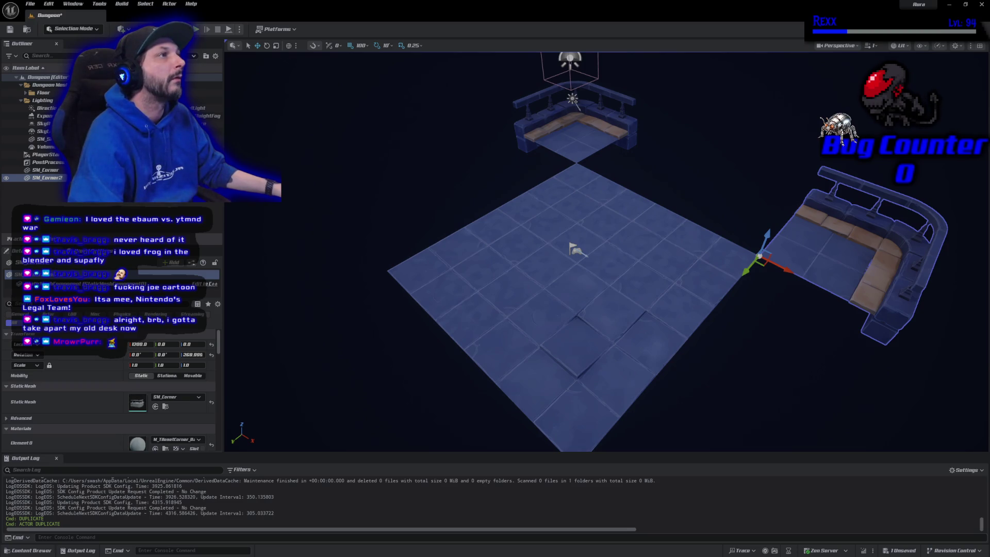
{"action": "left_click", "coordinate": [41, 548]}
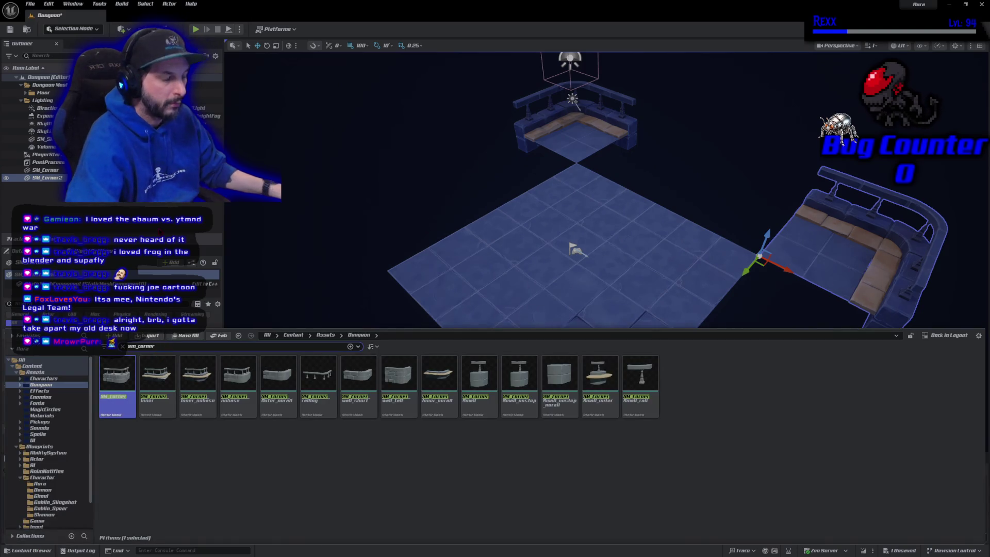
Search the assets for 'edge' and place SM_Edge_2x1 along the floor's far side
{"action": "key", "text": "BackSpace"}
{"action": "key", "text": "BackSpace"}
{"action": "key", "text": "BackSpace"}
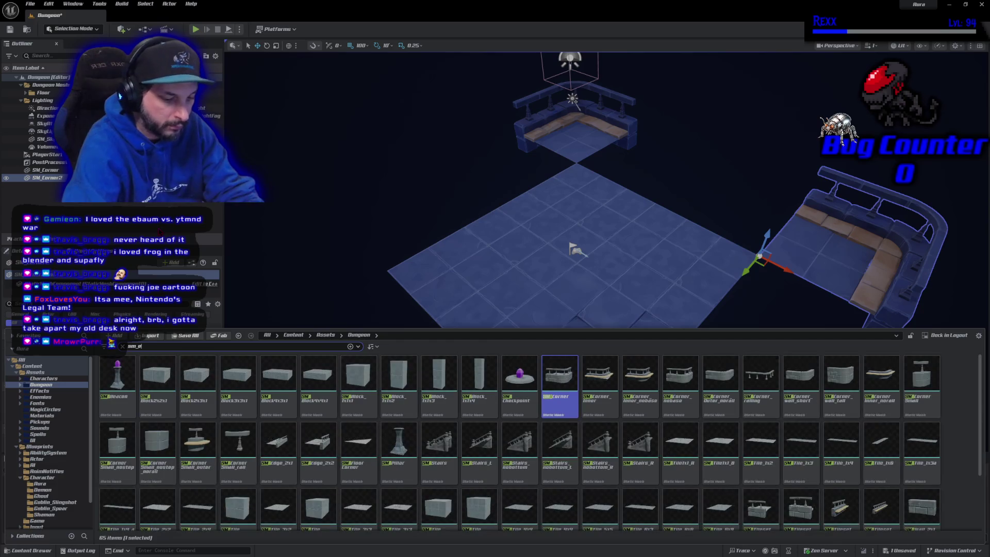
{"action": "type", "text": "edge"}
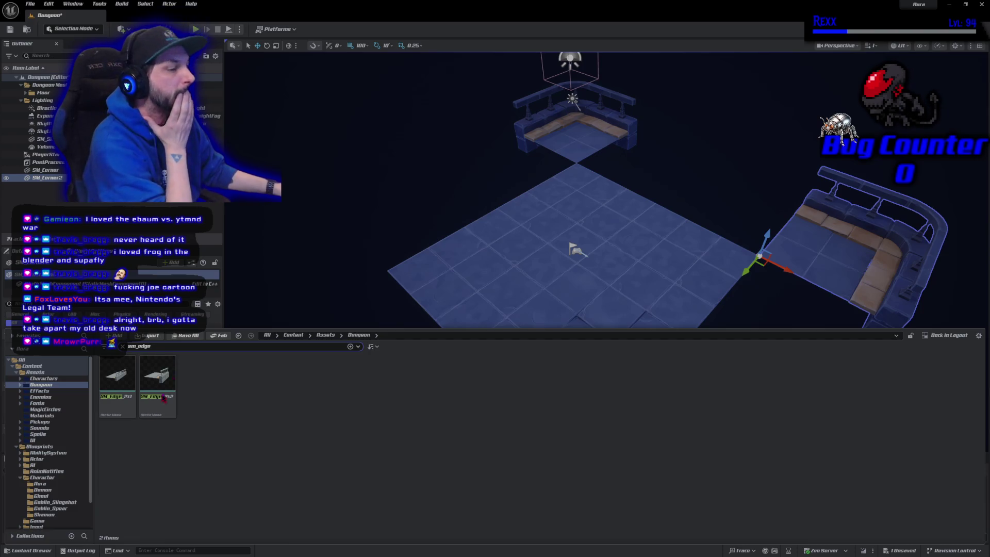
{"action": "mouse_move", "coordinate": [119, 403]}
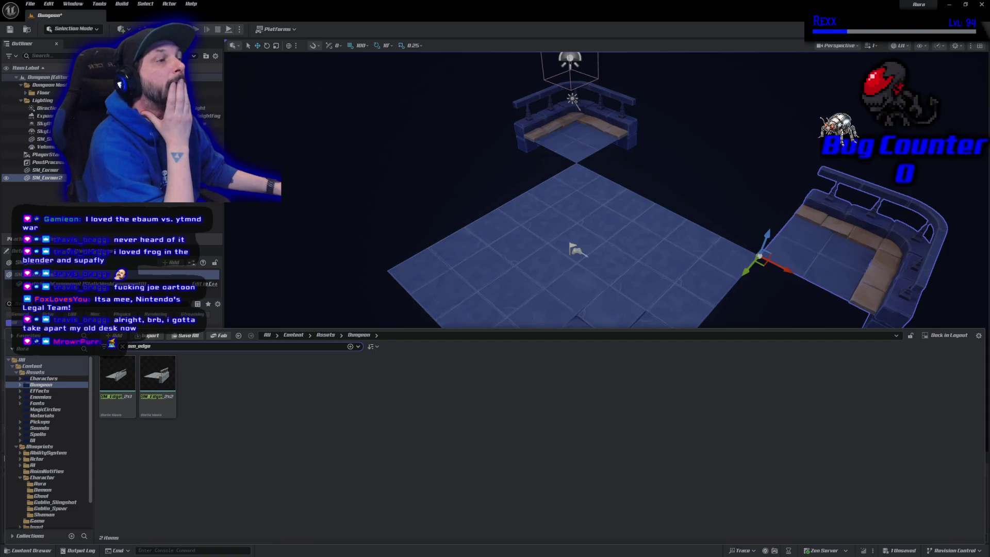
{"action": "mouse_move", "coordinate": [131, 403]}
{"action": "left_mouse_down"}
{"action": "mouse_move", "coordinate": [370, 236]}
{"action": "mouse_move", "coordinate": [554, 197]}
{"action": "mouse_move", "coordinate": [526, 221]}
{"action": "left_mouse_up"}
Place a trial SM_Edge_2x2 edge, reset it, shift it 2000 units on Y, then delete it
{"action": "left_click", "coordinate": [12, 550]}
{"action": "mouse_move", "coordinate": [157, 387]}
{"action": "left_mouse_down"}
{"action": "mouse_move", "coordinate": [450, 286]}
{"action": "mouse_move", "coordinate": [491, 296]}
{"action": "mouse_move", "coordinate": [478, 319]}
{"action": "left_mouse_up"}
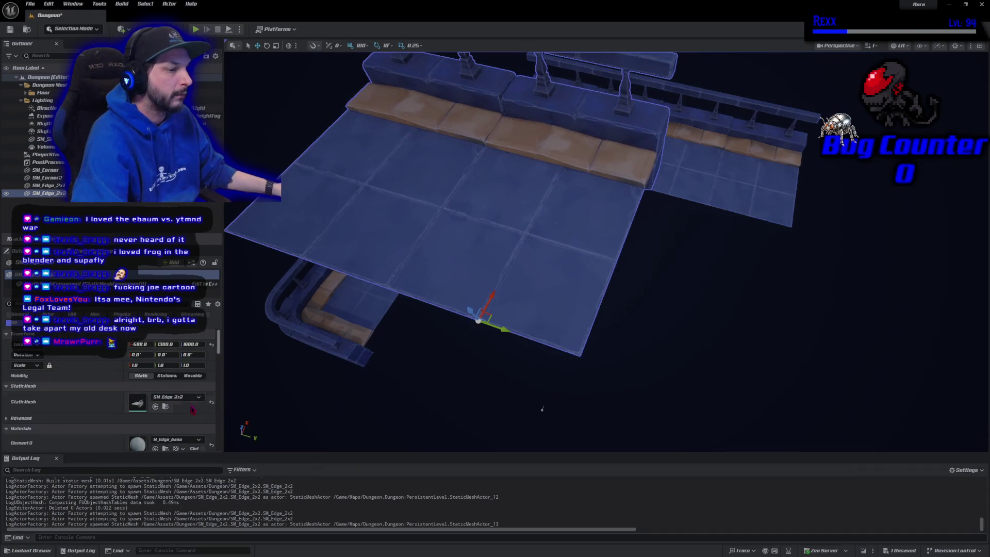
{"action": "left_click", "coordinate": [212, 345]}
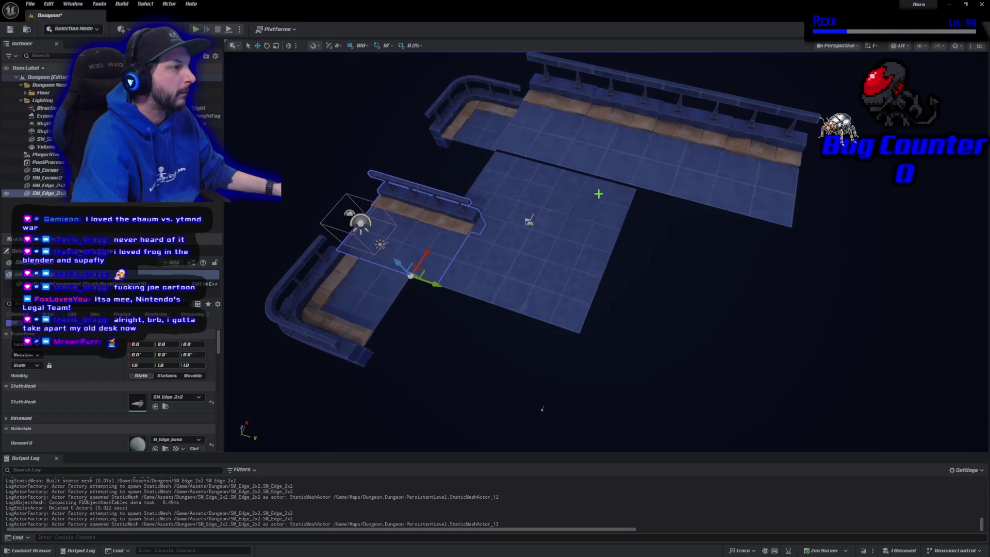
{"action": "mouse_move", "coordinate": [436, 286]}
{"action": "left_mouse_down"}
{"action": "mouse_move", "coordinate": [656, 352]}
{"action": "mouse_move", "coordinate": [735, 387]}
{"action": "left_mouse_up"}
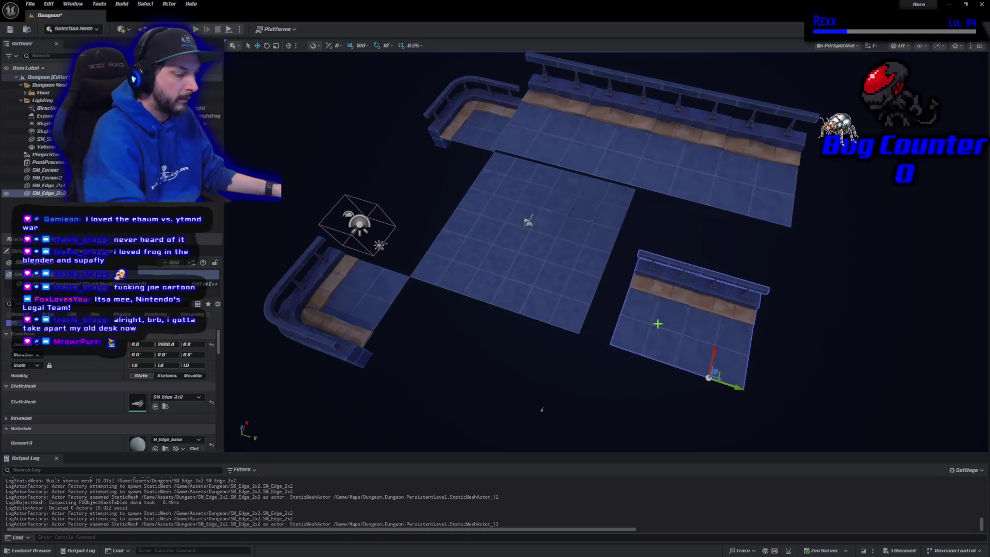
{"action": "key", "text": "Delete"}
Bring the SM_Edge_2x1 railing beside the corner piece and rotate it -90°
{"action": "left_click", "coordinate": [641, 157]}
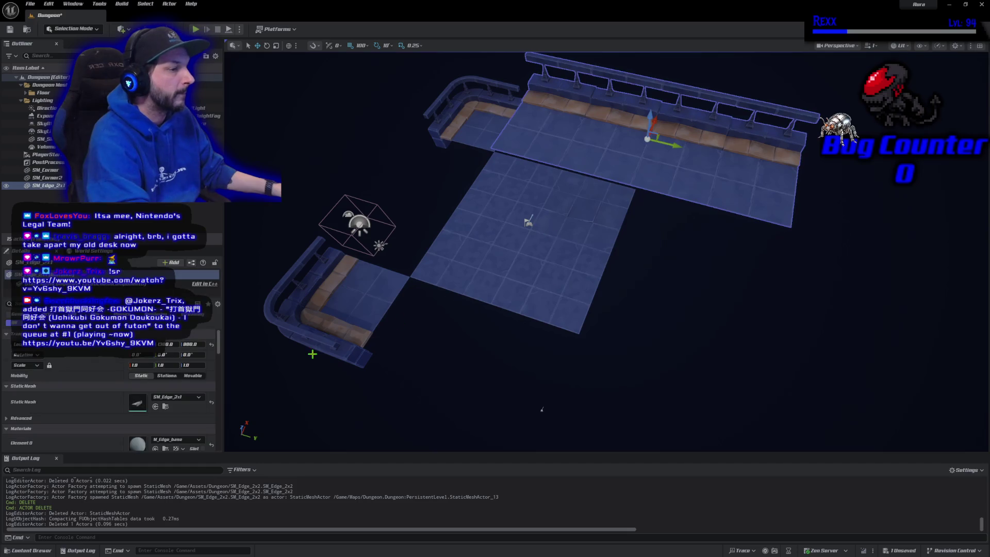
{"action": "key", "text": "ctrl+z"}
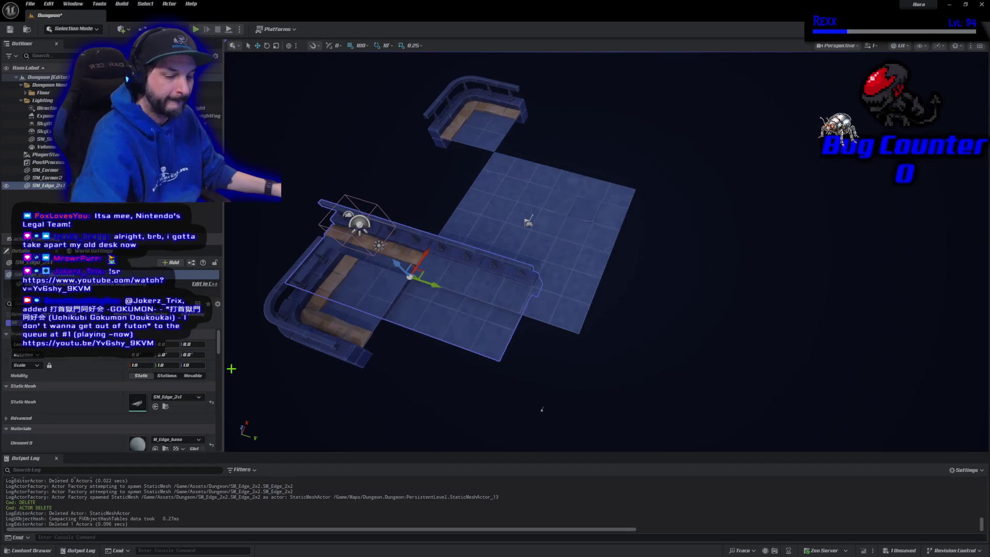
{"action": "key", "text": "e"}
{"action": "mouse_move", "coordinate": [419, 311]}
{"action": "left_mouse_down"}
{"action": "mouse_move", "coordinate": [381, 356]}
{"action": "mouse_move", "coordinate": [425, 312]}
{"action": "mouse_move", "coordinate": [395, 268]}
{"action": "mouse_move", "coordinate": [439, 212]}
{"action": "left_mouse_up"}
{"action": "key", "text": "w"}
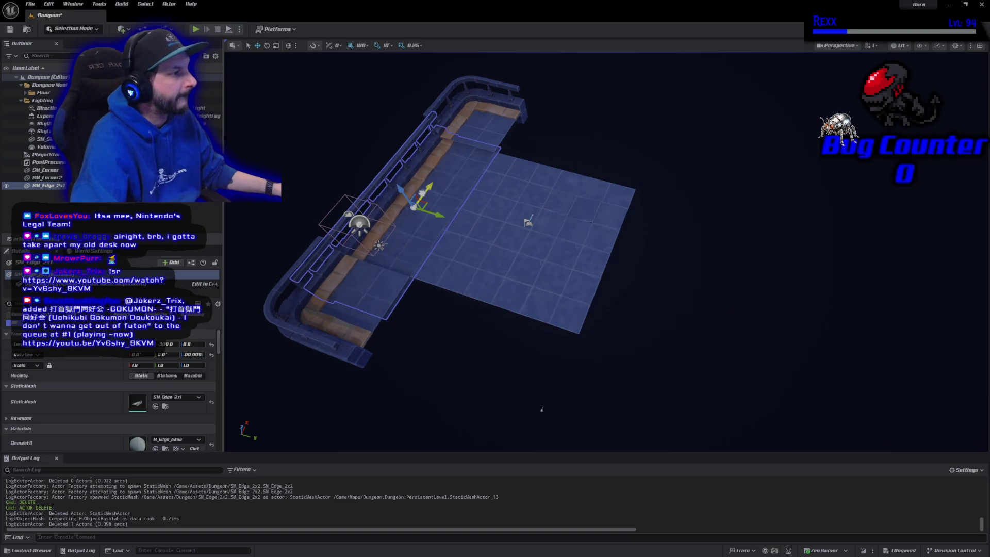
{"action": "mouse_move", "coordinate": [541, 408]}
{"action": "left_mouse_down"}
{"action": "mouse_move", "coordinate": [469, 408]}
{"action": "mouse_move", "coordinate": [467, 358]}
{"action": "mouse_move", "coordinate": [467, 391]}
{"action": "left_mouse_up"}
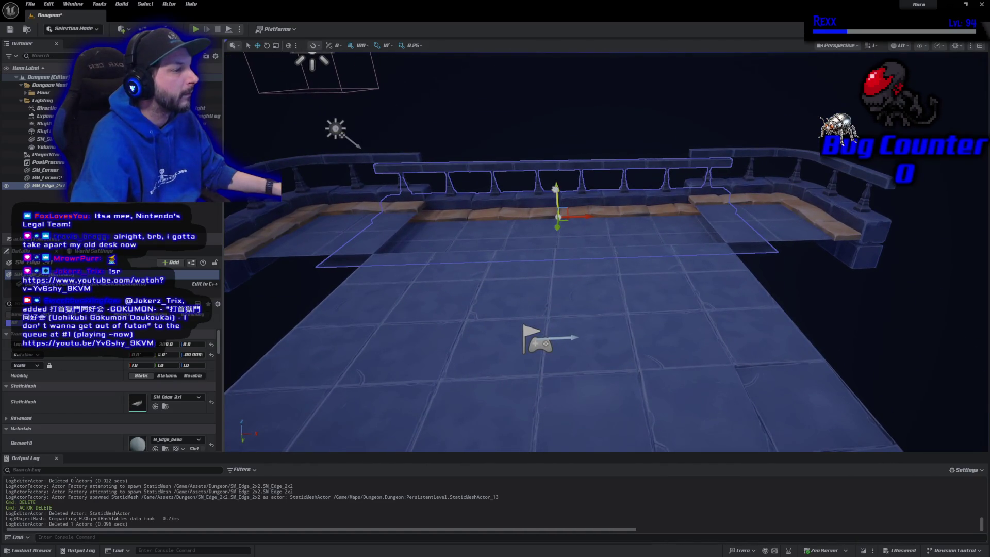
Set the railing's Z rotation to -90 in Details
{"action": "left_click_drag", "start_coordinate": [557, 227], "coordinate": [555, 201]}
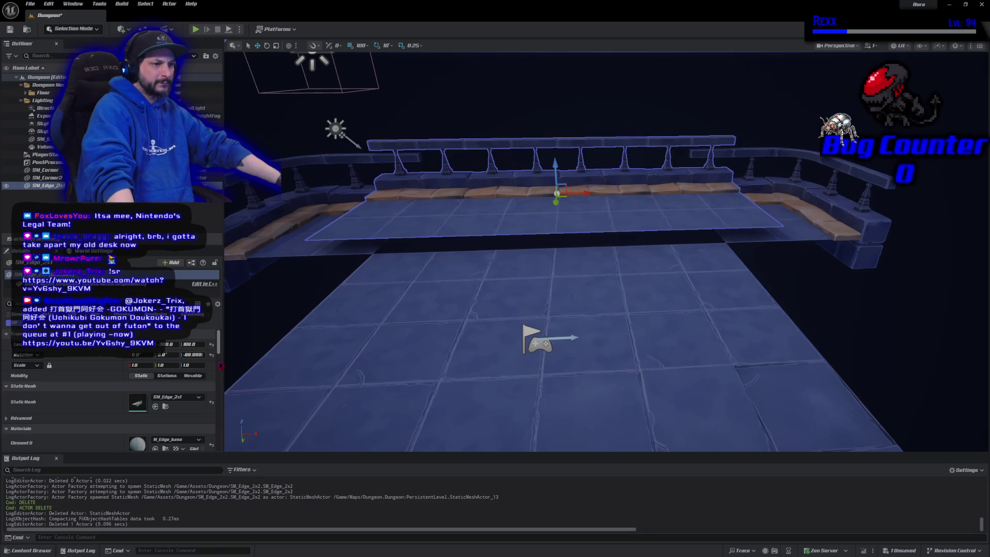
{"action": "left_click", "coordinate": [192, 355]}
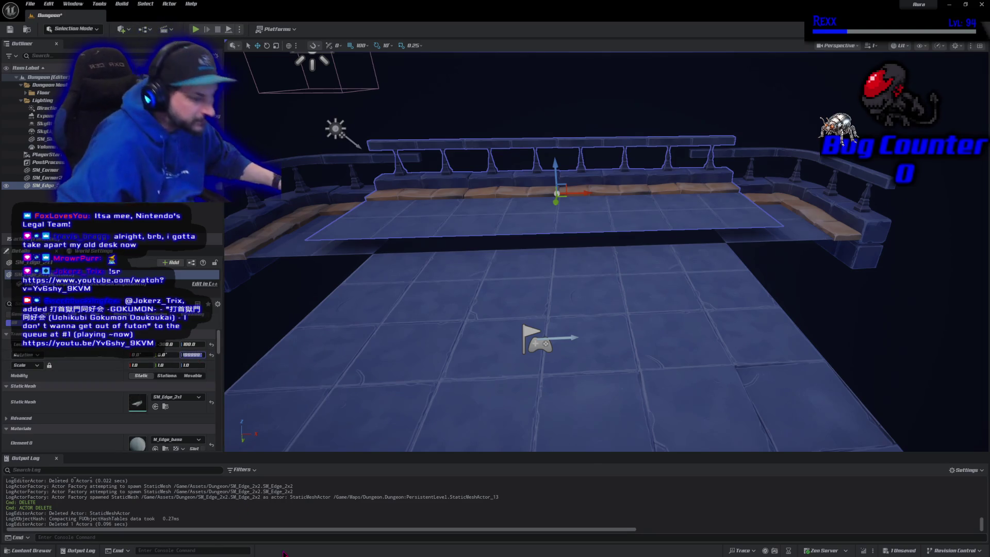
{"action": "type", "text": "90"}
{"action": "key", "text": "Return"}
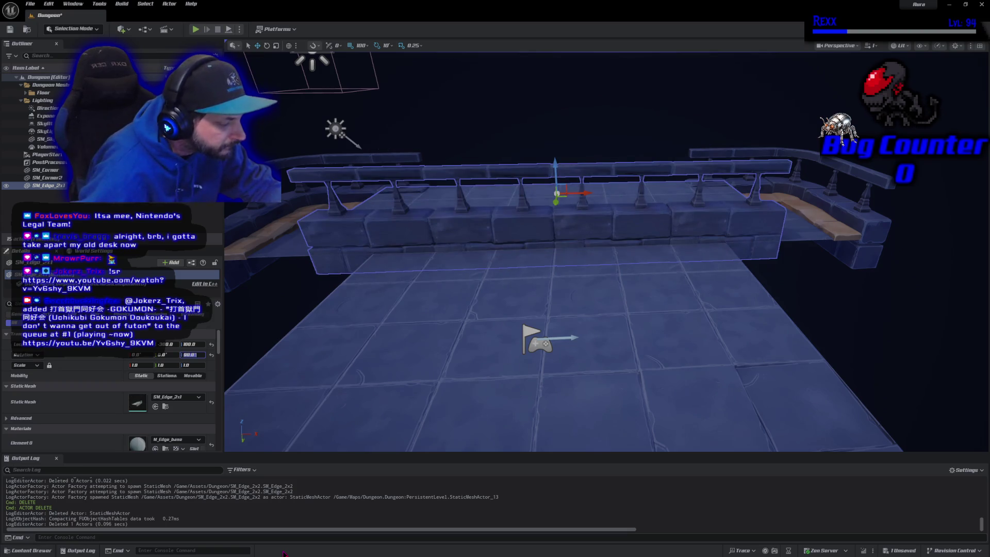
{"action": "type", "text": "0"}
{"action": "key", "text": "Return"}
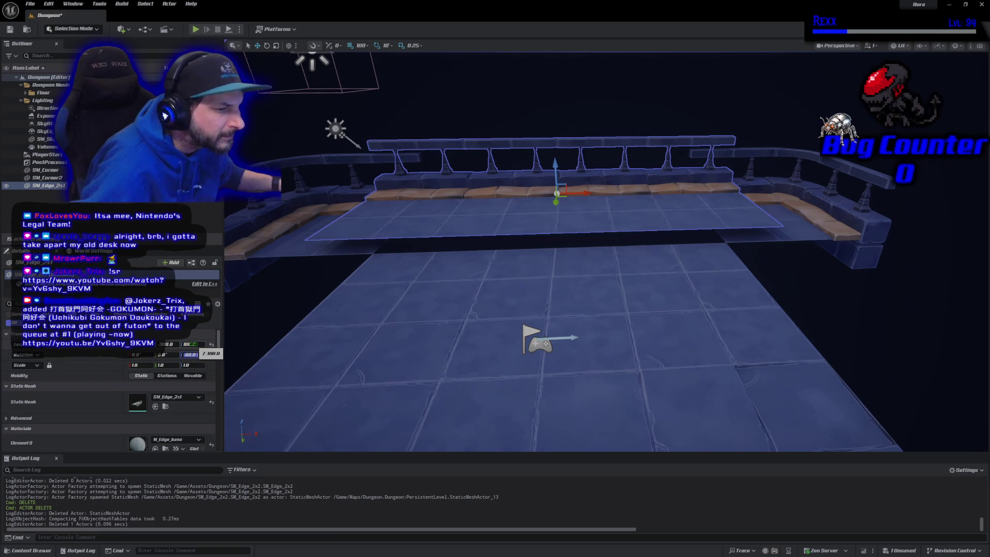
Lower the railing's Z location step by step from 90 down to 40
{"action": "left_click", "coordinate": [190, 345]}
{"action": "type", "text": "90"}
{"action": "key", "text": "Return"}
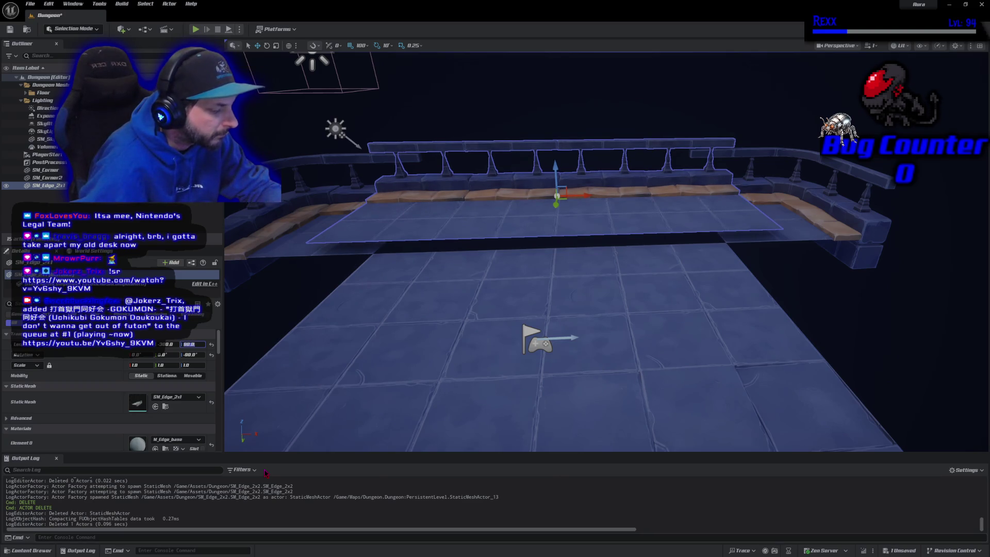
{"action": "type", "text": "60"}
{"action": "key", "text": "Return"}
{"action": "type", "text": "50"}
{"action": "key", "text": "Return"}
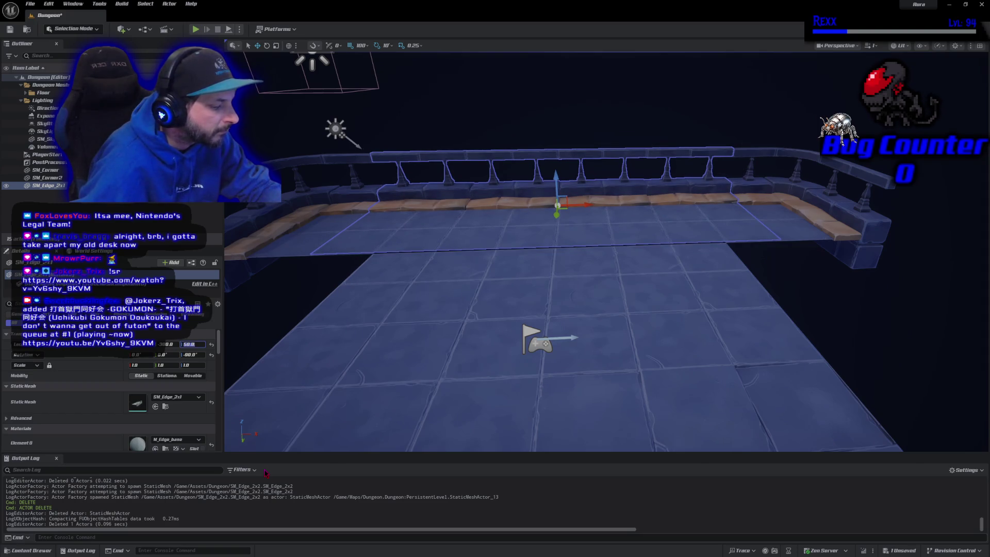
{"action": "type", "text": "40"}
{"action": "key", "text": "Return"}
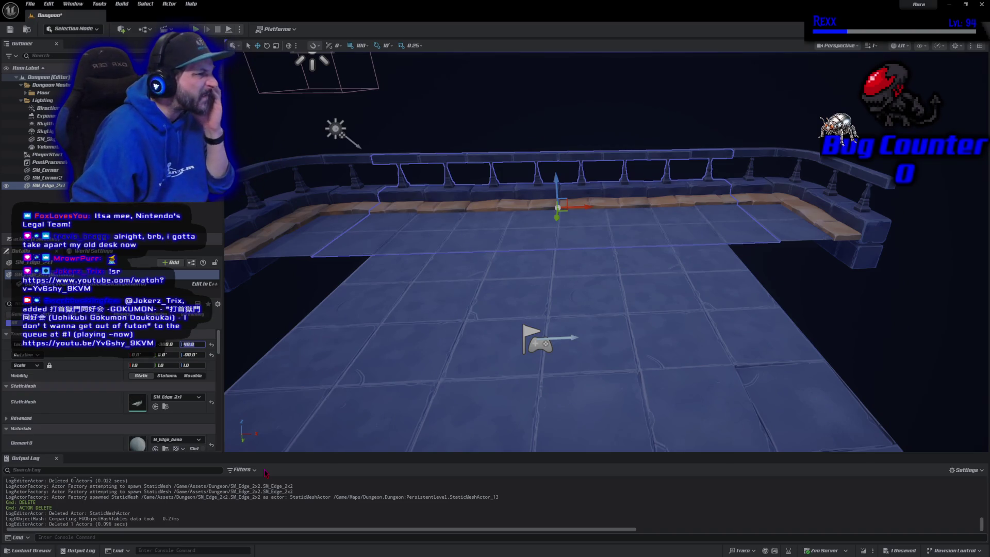
{"action": "left_click", "coordinate": [480, 118]}
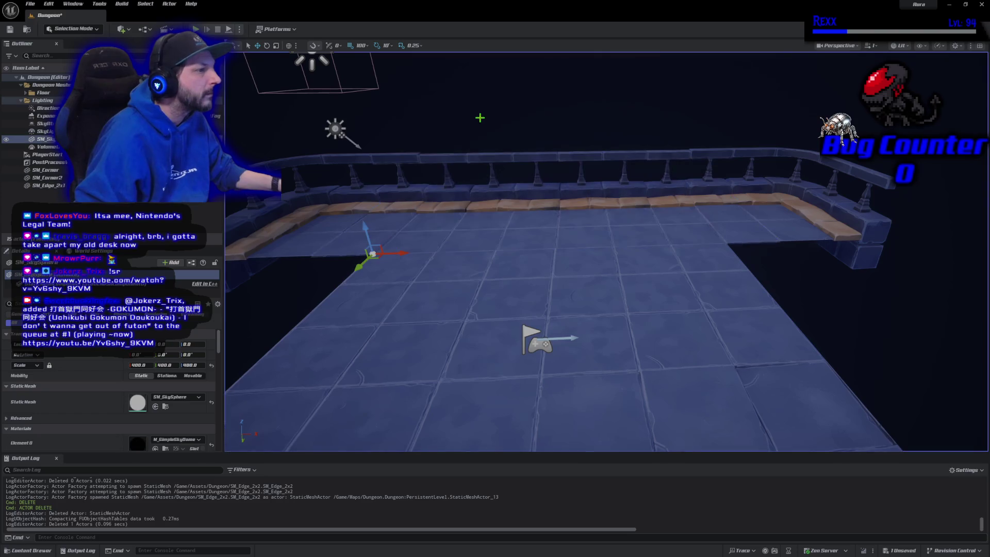
Inspect the railing up close, raise SM_Edge_2x1 to Z location 45, and save the level
{"action": "mouse_move", "coordinate": [566, 211]}
{"action": "left_mouse_down"}
{"action": "mouse_move", "coordinate": [567, 191]}
{"action": "mouse_move", "coordinate": [566, 232]}
{"action": "left_mouse_up"}
{"action": "mouse_move", "coordinate": [283, 376]}
{"action": "left_mouse_down"}
{"action": "mouse_move", "coordinate": [416, 402]}
{"action": "mouse_move", "coordinate": [463, 322]}
{"action": "left_mouse_up"}
{"action": "left_click_drag", "start_coordinate": [557, 437], "coordinate": [557, 437]}
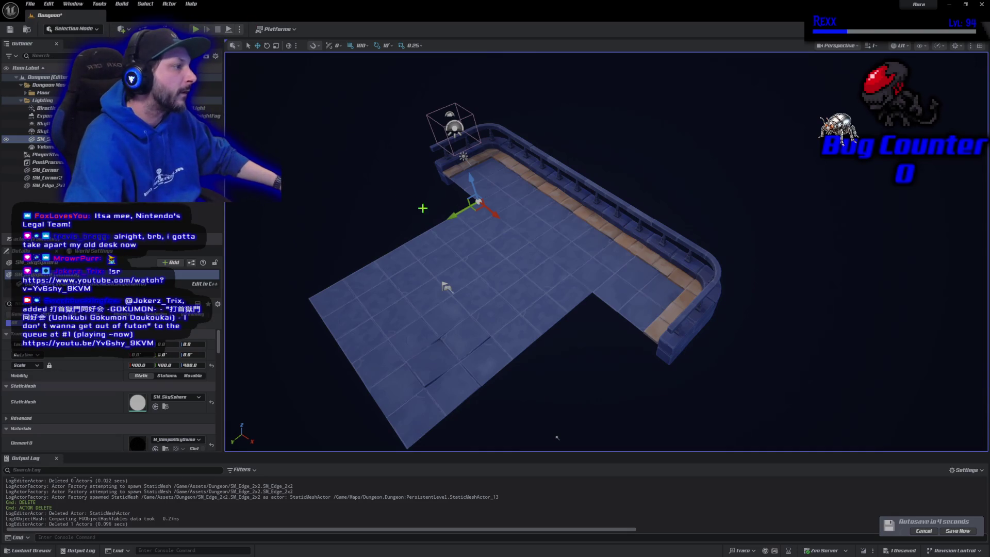
{"action": "mouse_move", "coordinate": [436, 215]}
{"action": "left_mouse_down"}
{"action": "mouse_move", "coordinate": [436, 134]}
{"action": "mouse_move", "coordinate": [318, 225]}
{"action": "left_mouse_up"}
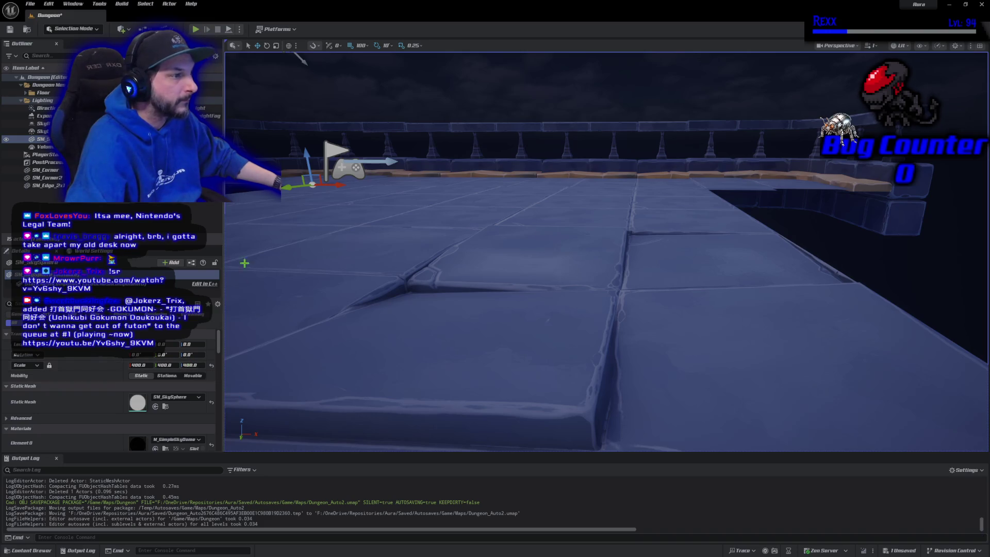
{"action": "left_click", "coordinate": [491, 125]}
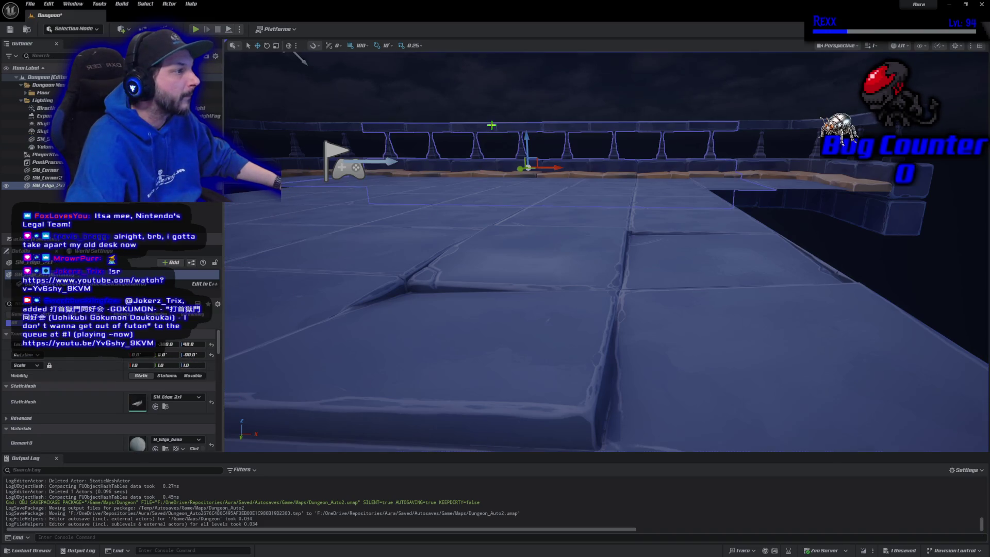
{"action": "mouse_move", "coordinate": [459, 271]}
{"action": "left_mouse_down"}
{"action": "mouse_move", "coordinate": [515, 232]}
{"action": "mouse_move", "coordinate": [516, 268]}
{"action": "mouse_move", "coordinate": [466, 247]}
{"action": "mouse_move", "coordinate": [466, 263]}
{"action": "left_mouse_up"}
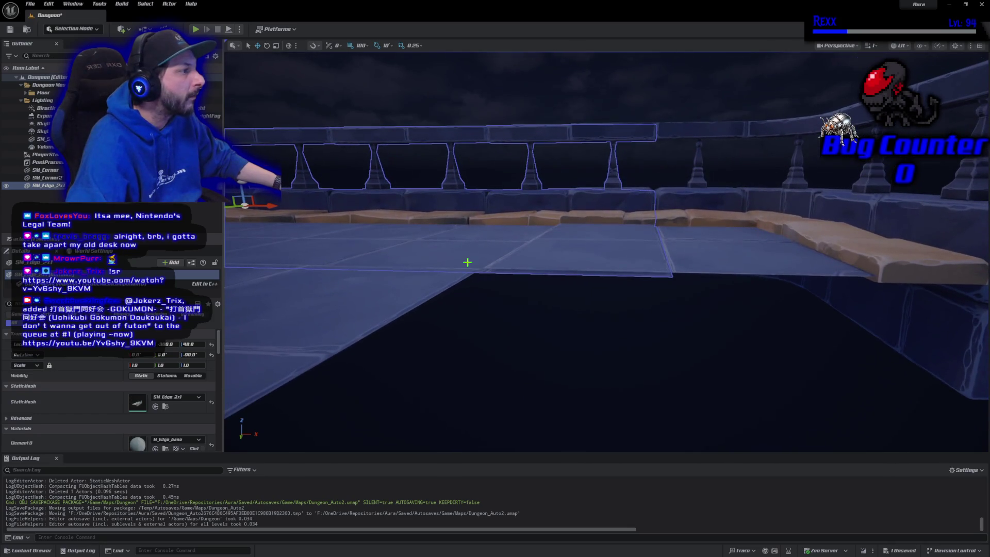
{"action": "left_click", "coordinate": [194, 343]}
{"action": "type", "text": "45"}
{"action": "key", "text": "Return"}
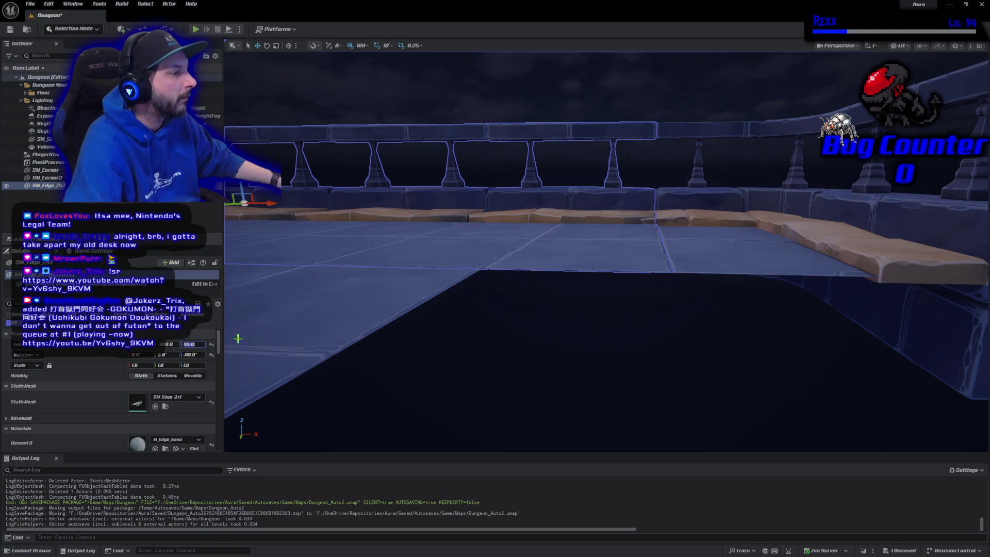
{"action": "left_click", "coordinate": [10, 29]}
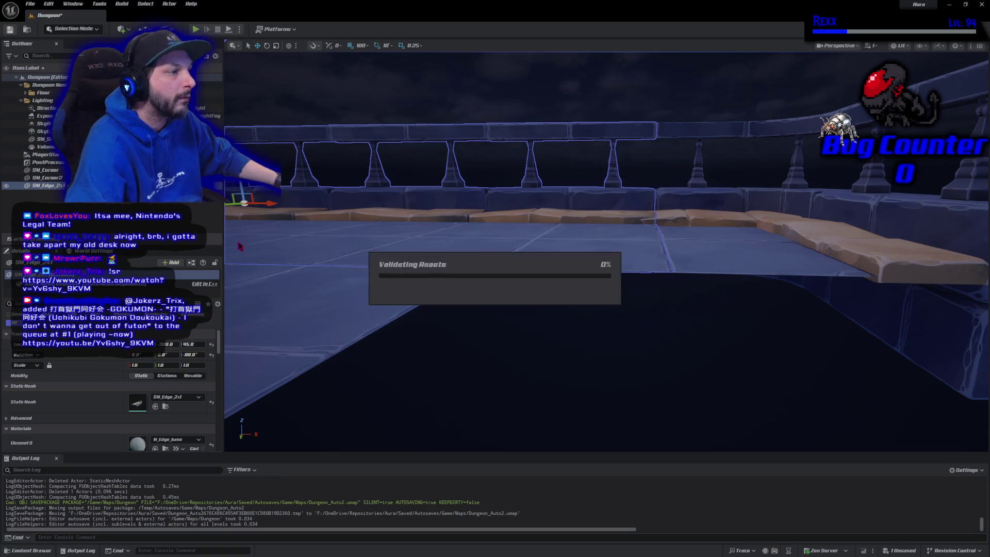
Fly the view in toward the railing balusters and reselect the SM_Edge_2x1 railing
{"action": "left_click", "coordinate": [486, 316]}
{"action": "mouse_move", "coordinate": [487, 316]}
{"action": "left_mouse_down"}
{"action": "mouse_move", "coordinate": [444, 305]}
{"action": "mouse_move", "coordinate": [444, 289]}
{"action": "mouse_move", "coordinate": [423, 279]}
{"action": "mouse_move", "coordinate": [423, 343]}
{"action": "left_mouse_up"}
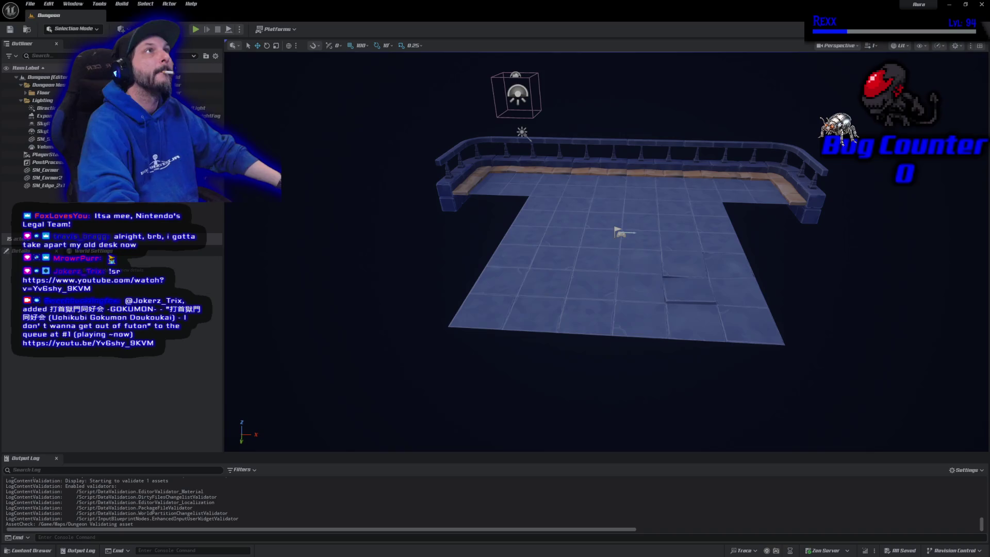
{"action": "left_click", "coordinate": [621, 184]}
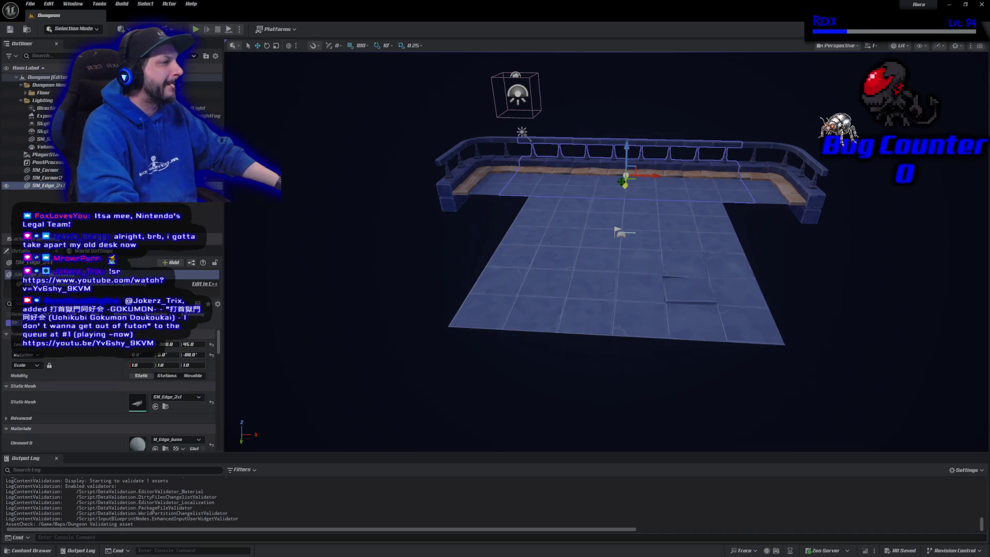
Duplicate the edge railing and rotate the copy to 0° for the platform's side
{"action": "key", "text": "ctrl+d"}
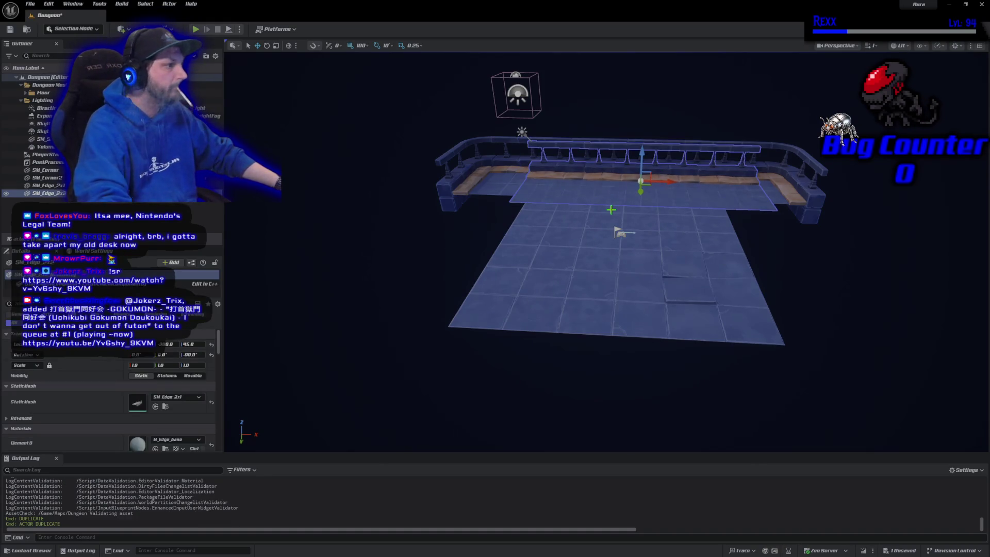
{"action": "key", "text": "e"}
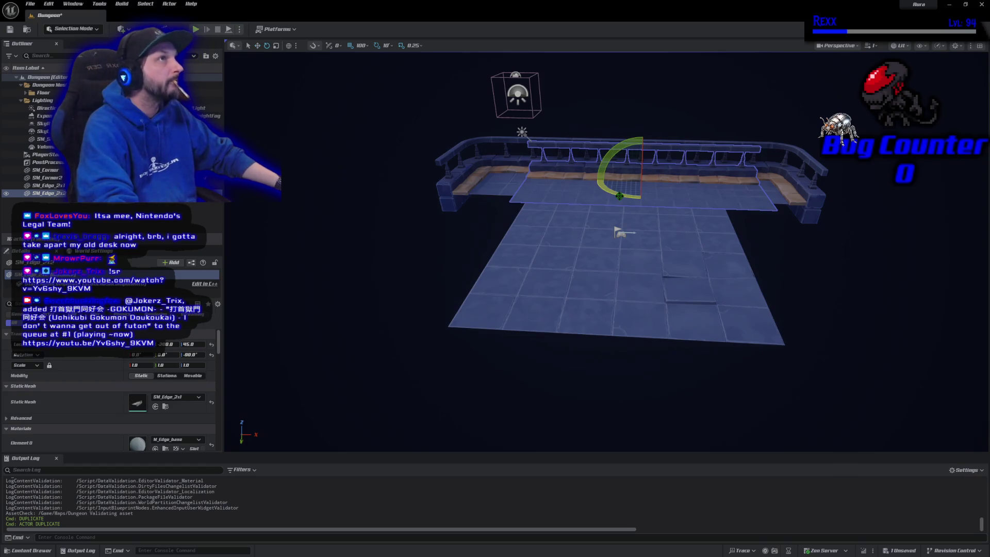
{"action": "mouse_move", "coordinate": [619, 195]}
{"action": "left_mouse_down"}
{"action": "mouse_move", "coordinate": [683, 183]}
{"action": "mouse_move", "coordinate": [794, 197]}
{"action": "mouse_move", "coordinate": [796, 263]}
{"action": "mouse_move", "coordinate": [825, 304]}
{"action": "mouse_move", "coordinate": [681, 306]}
{"action": "left_mouse_up"}
{"action": "key", "text": "w"}
{"action": "scroll", "coordinate": [536, 304], "scroll_direction": "down", "scroll_amount": 4}
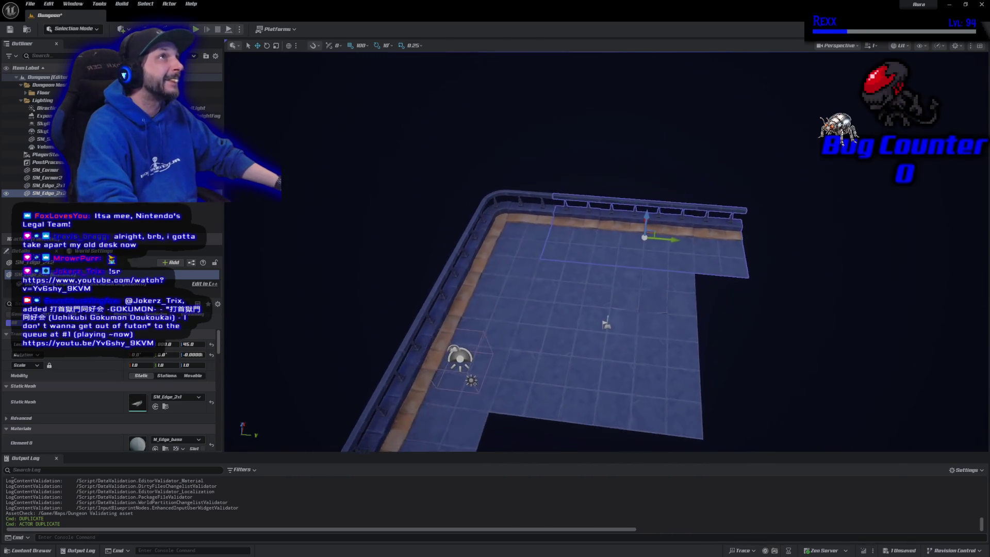
{"action": "left_click_drag", "start_coordinate": [536, 304], "coordinate": [536, 335]}
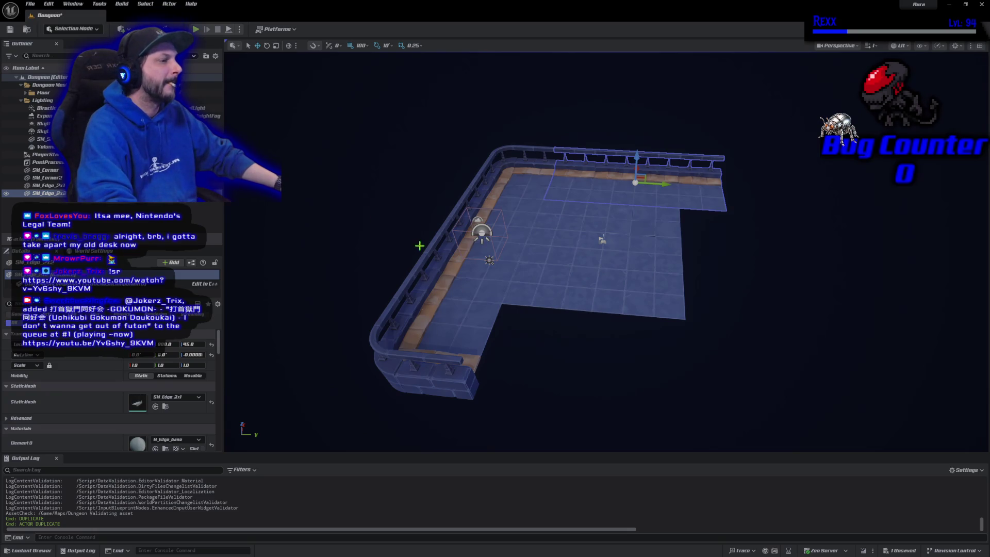
Duplicate the SM_Edge_2x3 railing, turn it 180°, and place it along the platform's left side
{"action": "key", "text": "ctrl+d"}
{"action": "left_click_drag", "start_coordinate": [584, 312], "coordinate": [657, 246]}
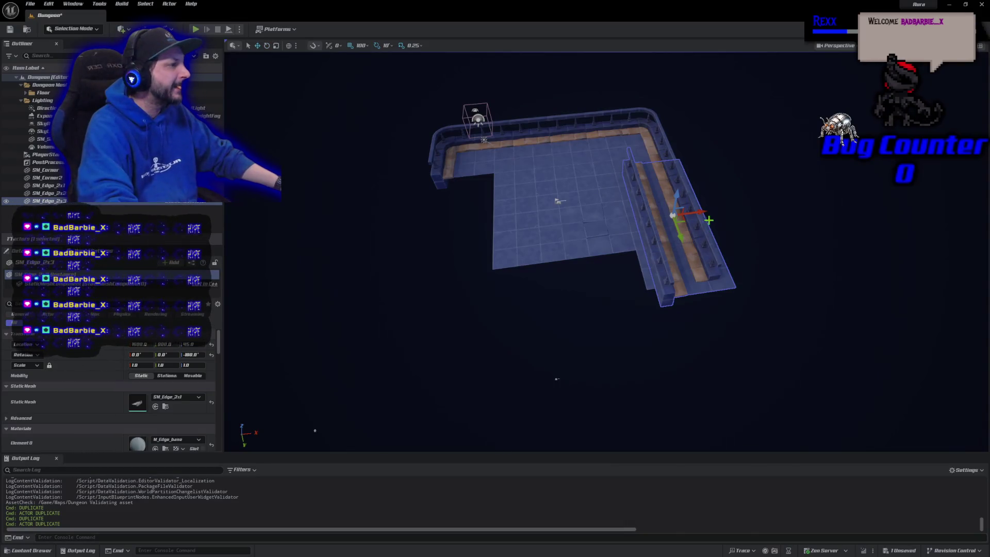
{"action": "mouse_move", "coordinate": [693, 213]}
{"action": "left_mouse_down"}
{"action": "mouse_move", "coordinate": [548, 205]}
{"action": "mouse_move", "coordinate": [496, 220]}
{"action": "left_mouse_up"}
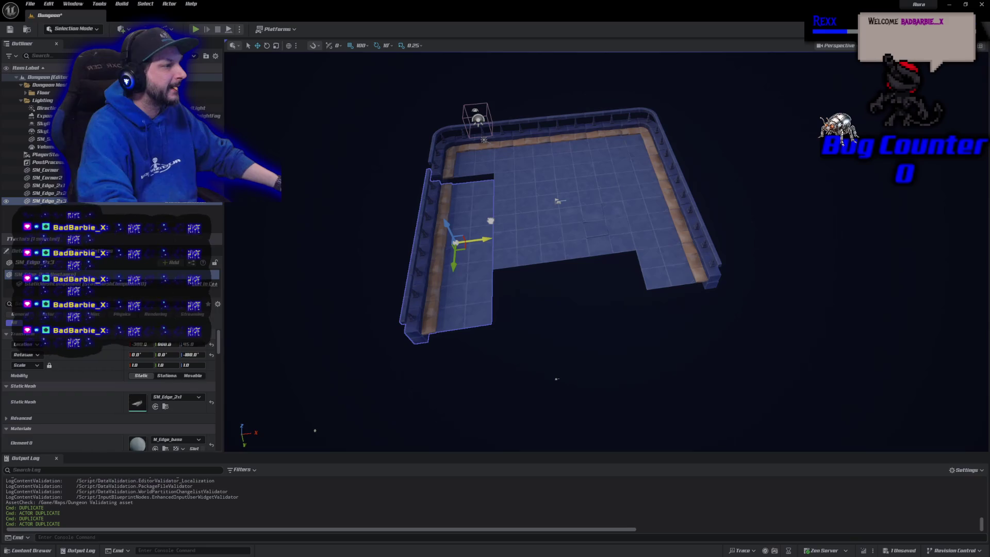
{"action": "left_click_drag", "start_coordinate": [452, 267], "coordinate": [454, 257]}
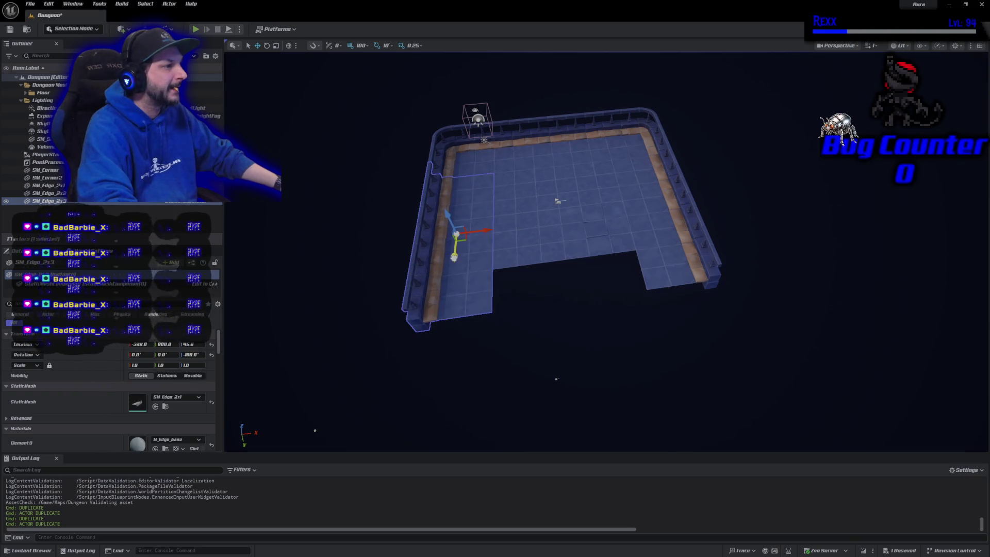
Select floor tiles in the middle of the platform
{"action": "left_click", "coordinate": [574, 332]}
{"action": "left_click_drag", "start_coordinate": [573, 332], "coordinate": [562, 273]}
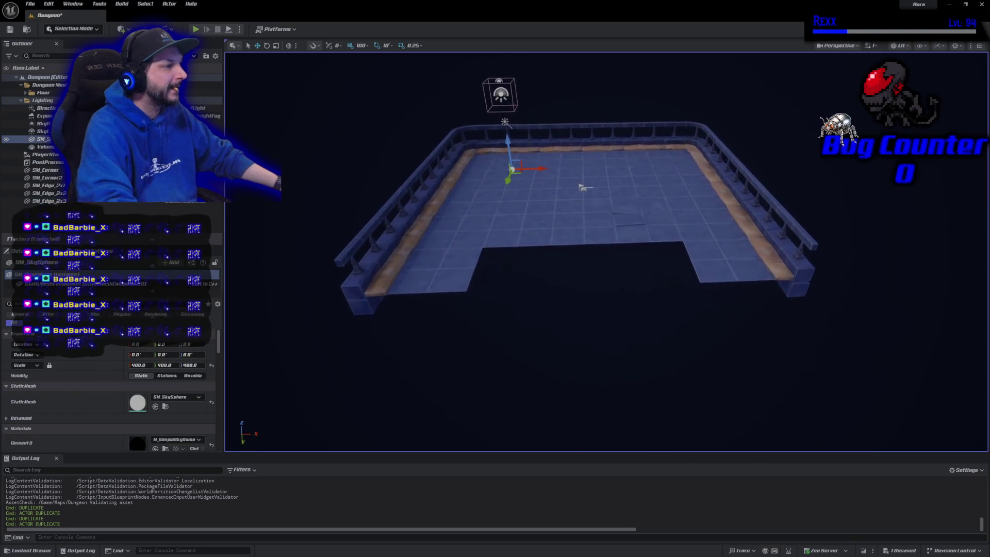
{"action": "scroll", "coordinate": [572, 364], "scroll_direction": "down", "scroll_amount": 5}
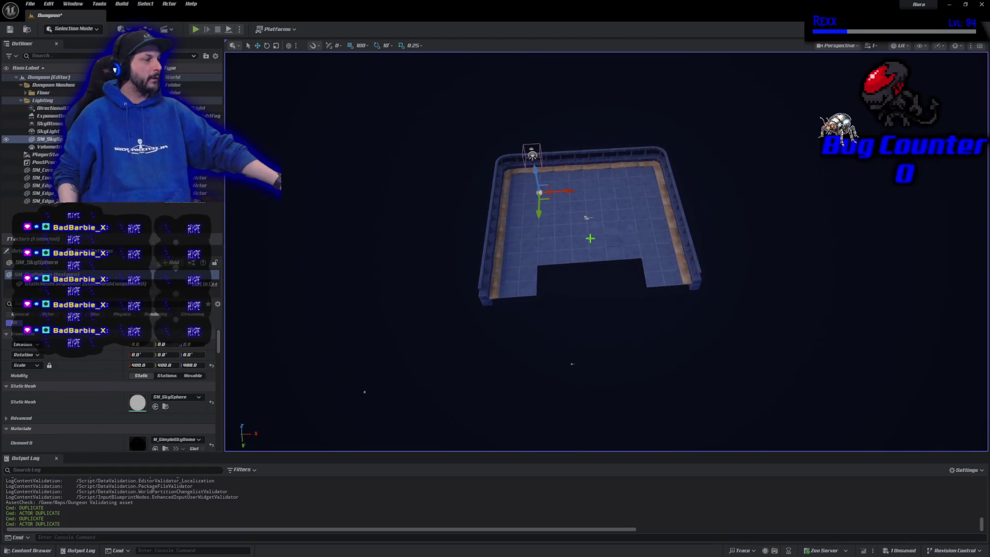
{"action": "left_click", "coordinate": [588, 217]}
{"action": "left_click", "coordinate": [575, 265]}
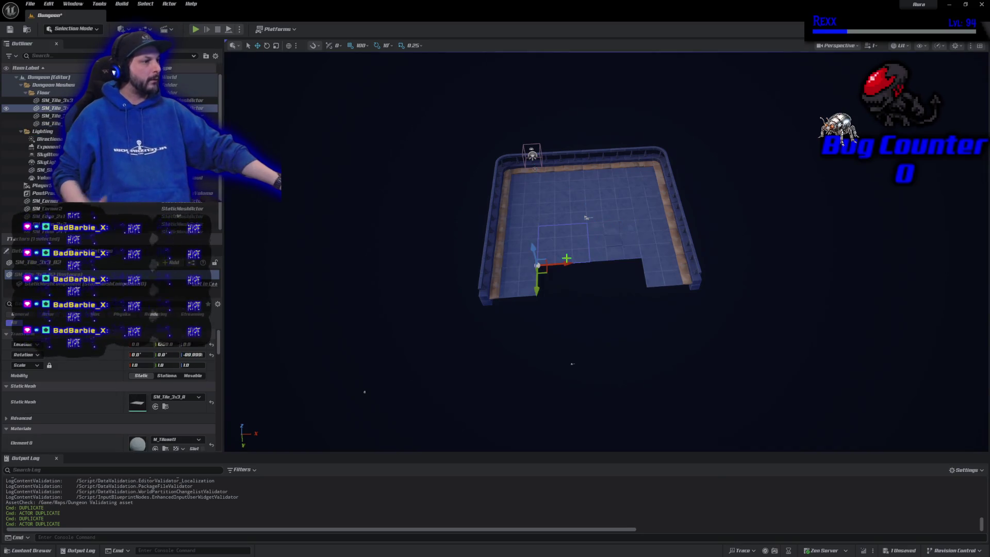
{"action": "left_click", "coordinate": [611, 250], "text": "ctrl"}
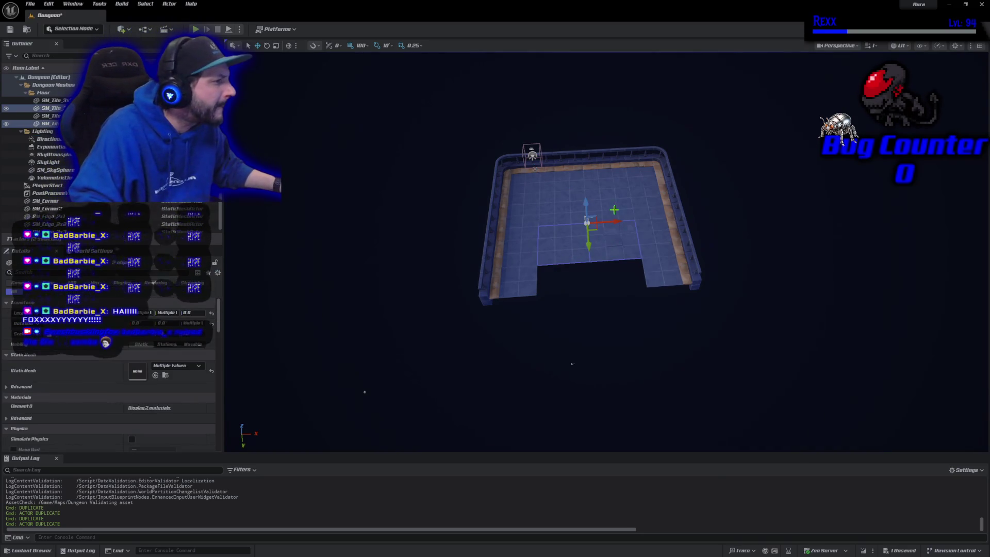
Add two more floor tiles to the selection and shift all four toward the platform's front
{"action": "left_click", "coordinate": [612, 200], "text": "ctrl"}
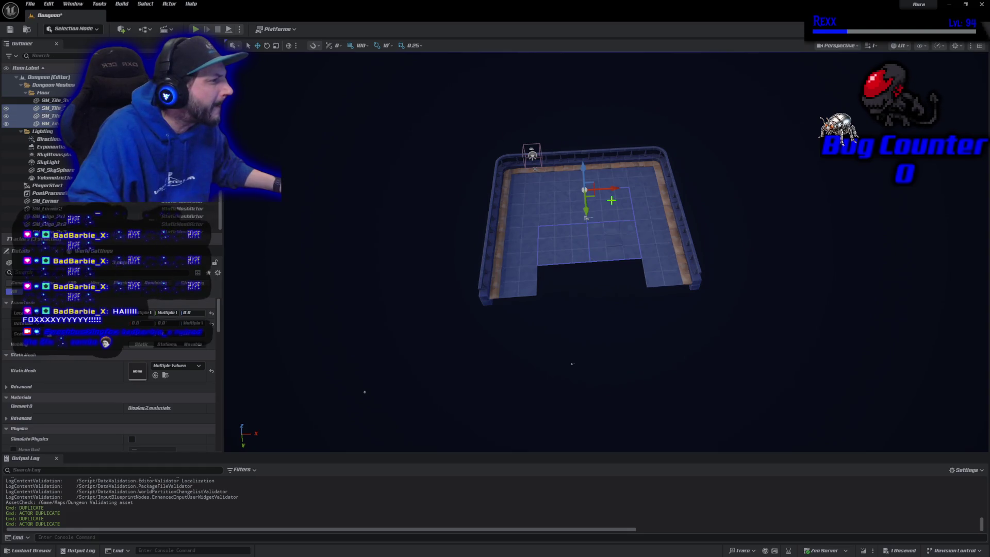
{"action": "left_click", "coordinate": [557, 205], "text": "ctrl"}
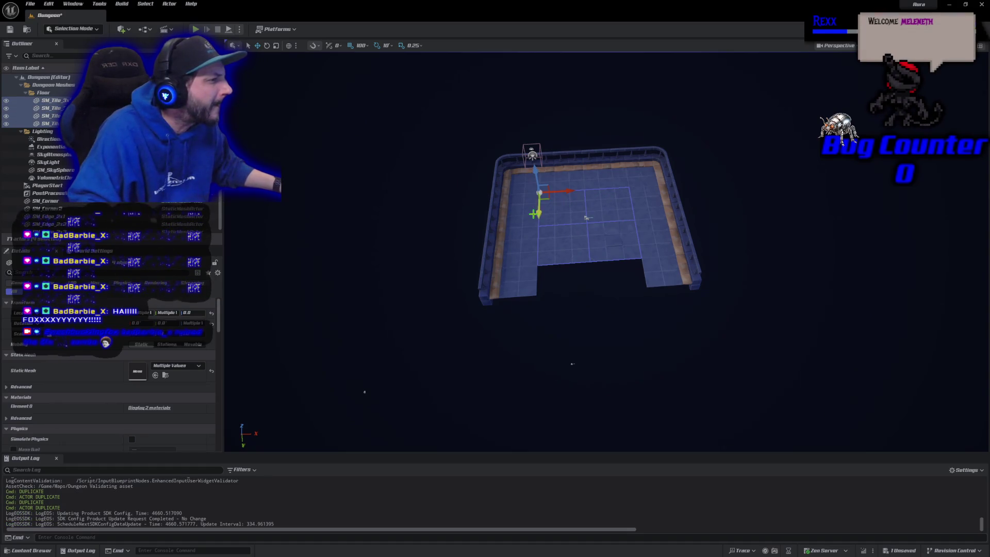
{"action": "mouse_move", "coordinate": [540, 213]}
{"action": "left_mouse_down"}
{"action": "mouse_move", "coordinate": [540, 247]}
{"action": "mouse_move", "coordinate": [543, 212]}
{"action": "left_mouse_up"}
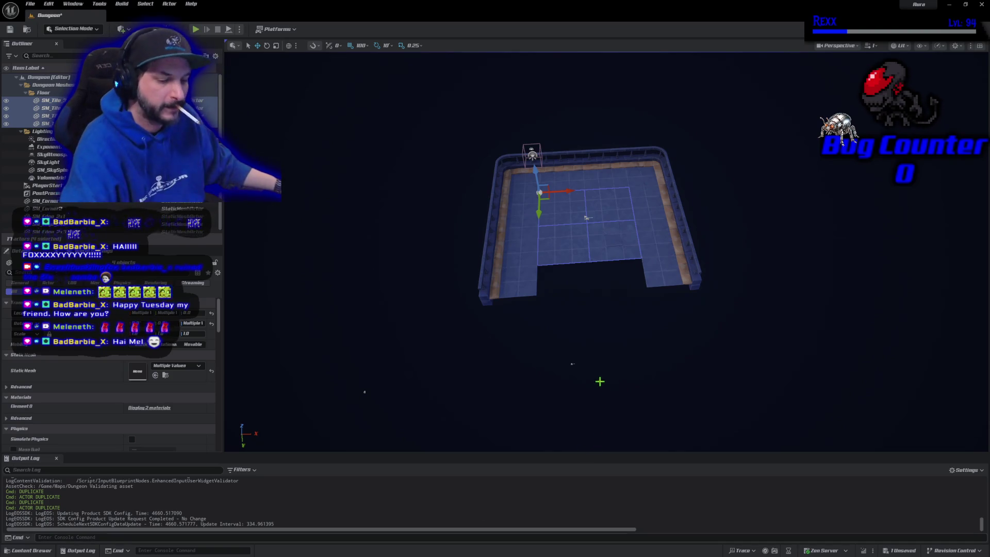
{"action": "left_click_drag", "start_coordinate": [596, 380], "coordinate": [597, 330]}
{"action": "mouse_move", "coordinate": [583, 395]}
{"action": "left_mouse_down"}
{"action": "mouse_move", "coordinate": [583, 309]}
{"action": "mouse_move", "coordinate": [584, 336]}
{"action": "mouse_move", "coordinate": [586, 325]}
{"action": "left_mouse_up"}
{"action": "left_click_drag", "start_coordinate": [585, 368], "coordinate": [597, 389]}
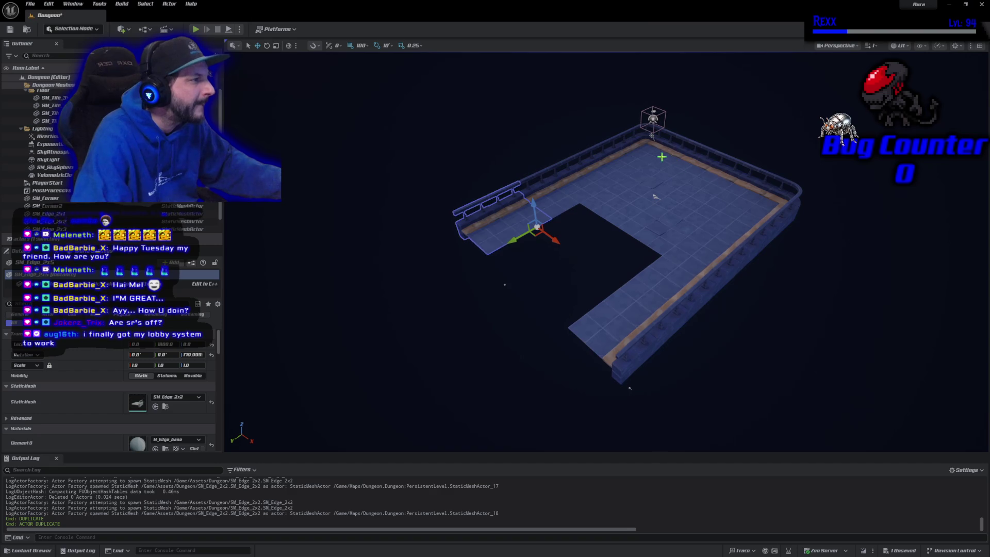
Duplicate the corner and edge pieces, rotate them, and line them up along the open near-left side
{"action": "left_click", "coordinate": [697, 154], "text": "ctrl"}
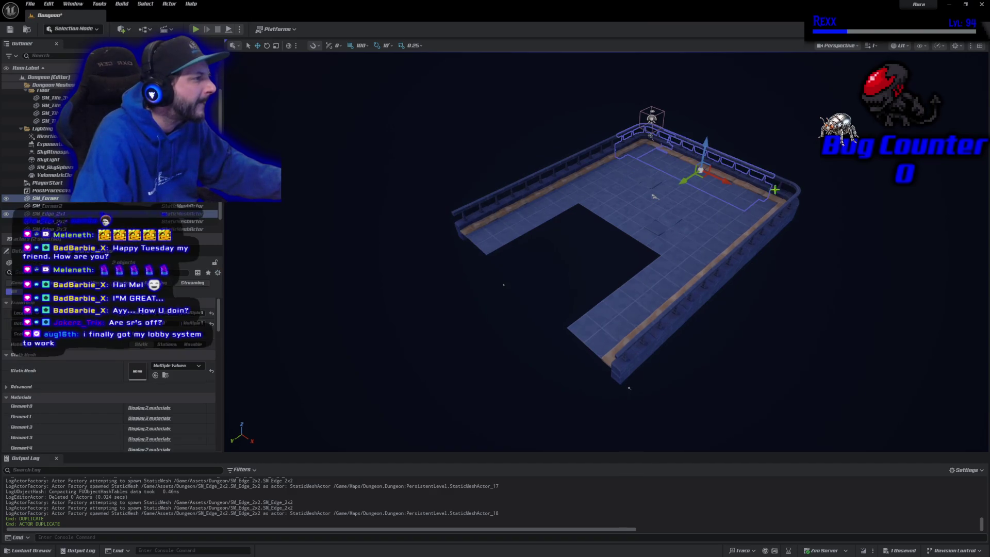
{"action": "left_click", "coordinate": [788, 185], "text": "ctrl"}
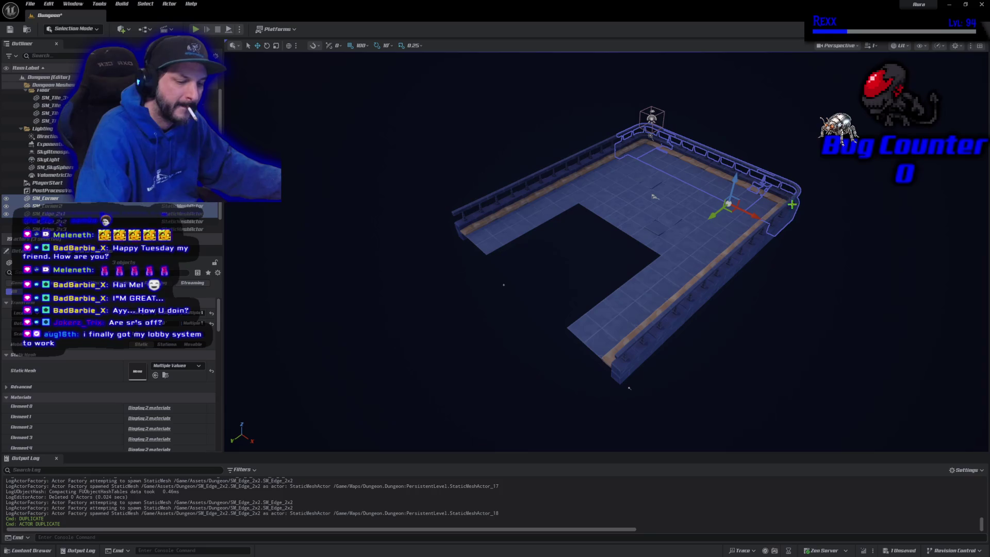
{"action": "key", "text": "ctrl+d"}
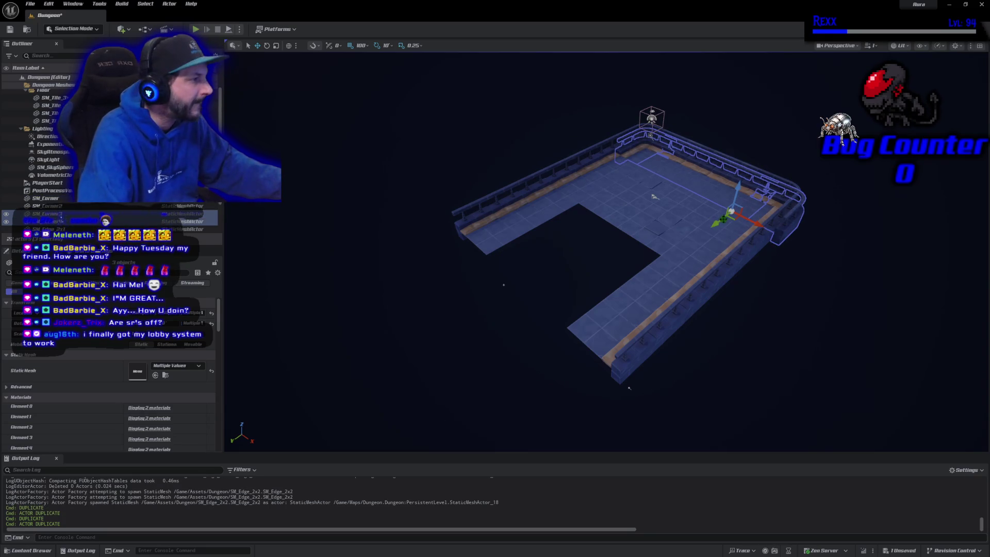
{"action": "mouse_move", "coordinate": [753, 230]}
{"action": "left_mouse_down"}
{"action": "mouse_move", "coordinate": [571, 375]}
{"action": "mouse_move", "coordinate": [471, 411]}
{"action": "mouse_move", "coordinate": [510, 416]}
{"action": "mouse_move", "coordinate": [515, 370]}
{"action": "mouse_move", "coordinate": [466, 317]}
{"action": "mouse_move", "coordinate": [464, 290]}
{"action": "mouse_move", "coordinate": [493, 283]}
{"action": "left_mouse_up"}
{"action": "key", "text": "e"}
{"action": "key", "text": "w"}
{"action": "left_click_drag", "start_coordinate": [510, 275], "coordinate": [503, 268]}
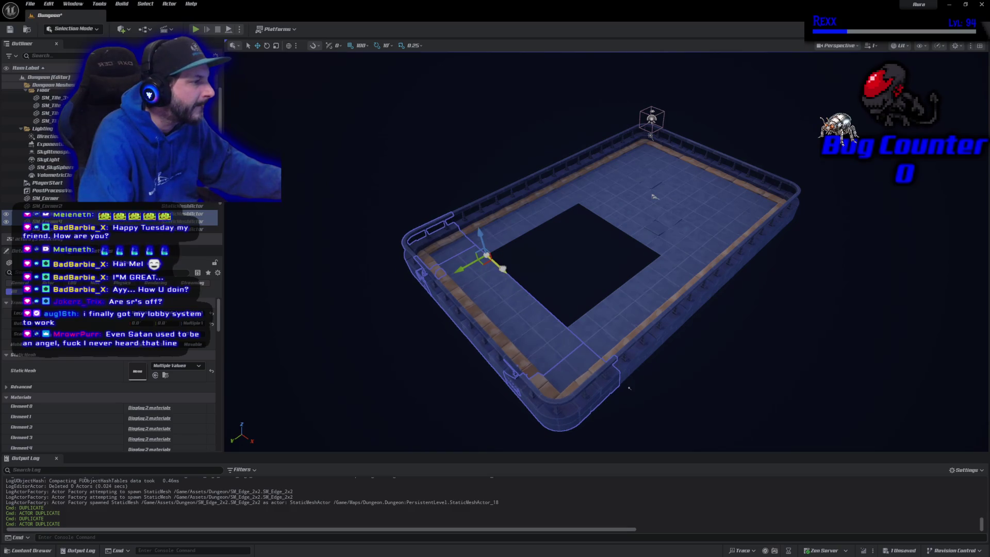
{"action": "scroll", "coordinate": [500, 357], "scroll_direction": "up", "scroll_amount": 5}
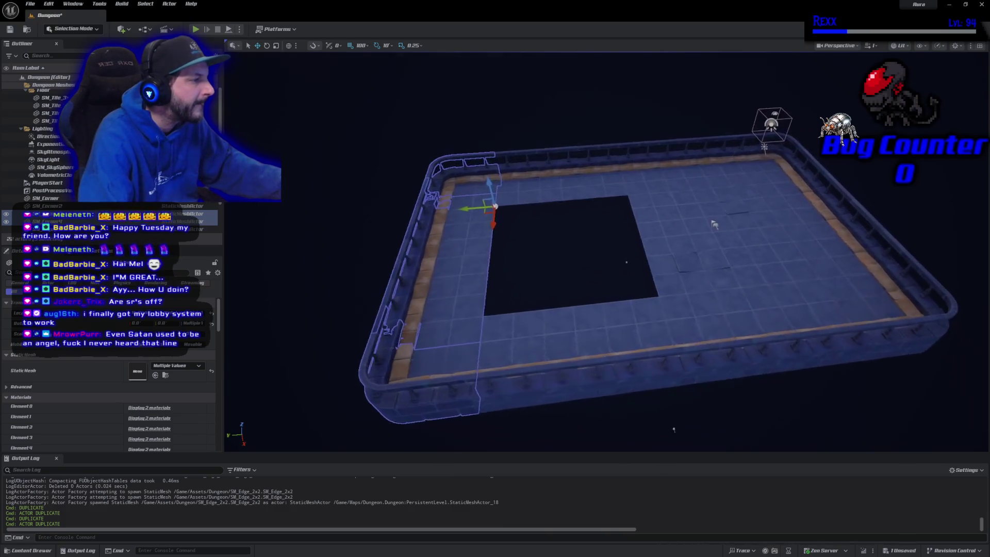
{"action": "key", "text": "f"}
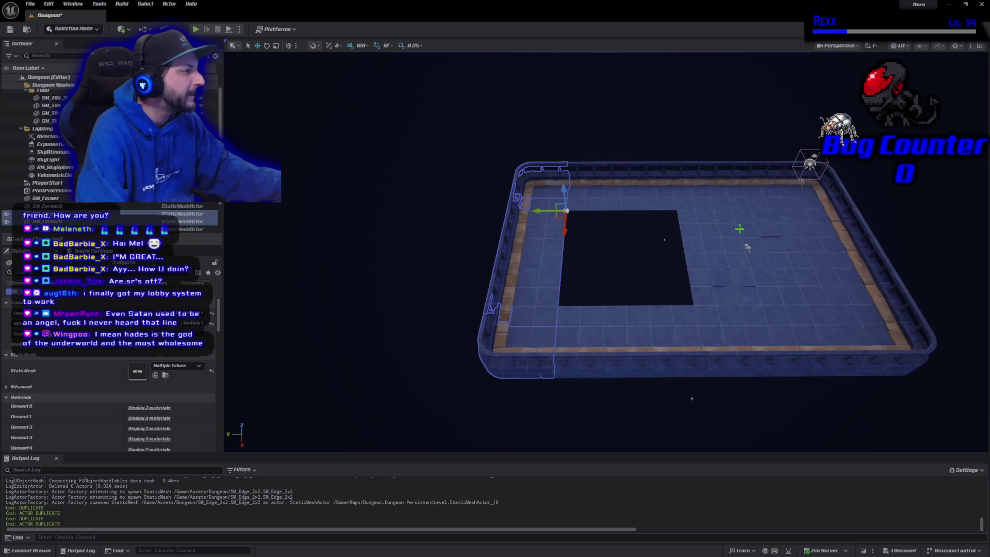
Copy four floor tiles into the square hole, turned 180°, and save the level
{"action": "left_click", "coordinate": [717, 233]}
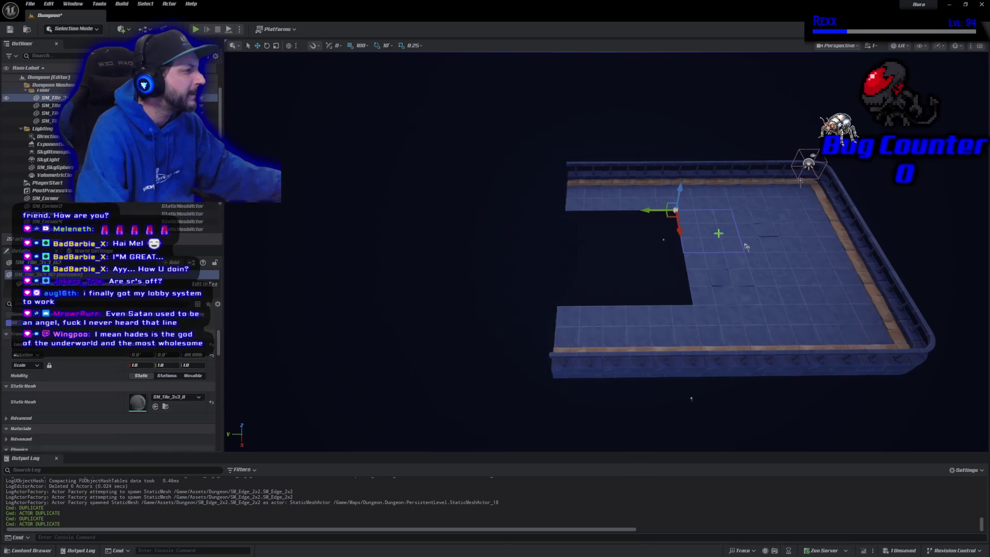
{"action": "left_click", "coordinate": [773, 288], "text": "ctrl"}
{"action": "left_click", "coordinate": [778, 226], "text": "ctrl"}
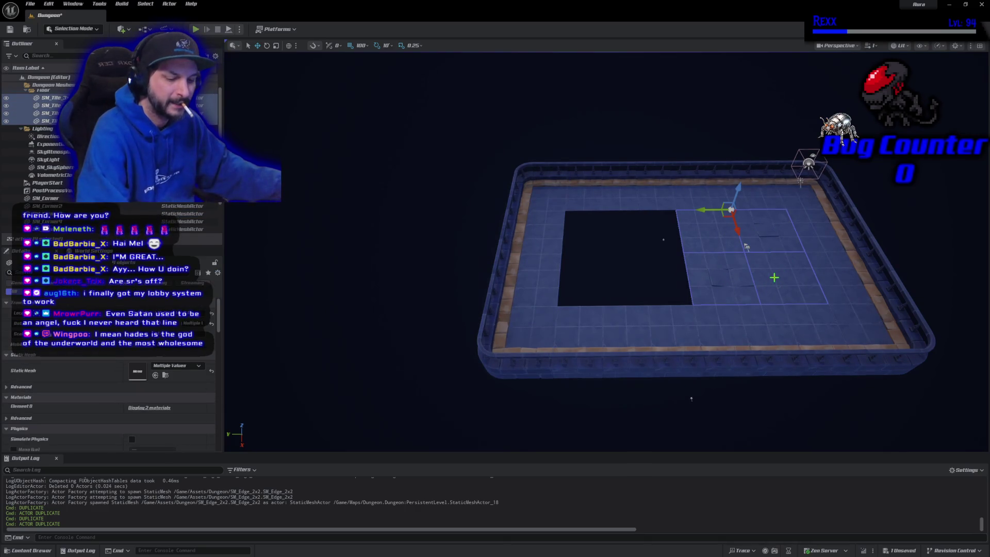
{"action": "key", "text": "ctrl+d"}
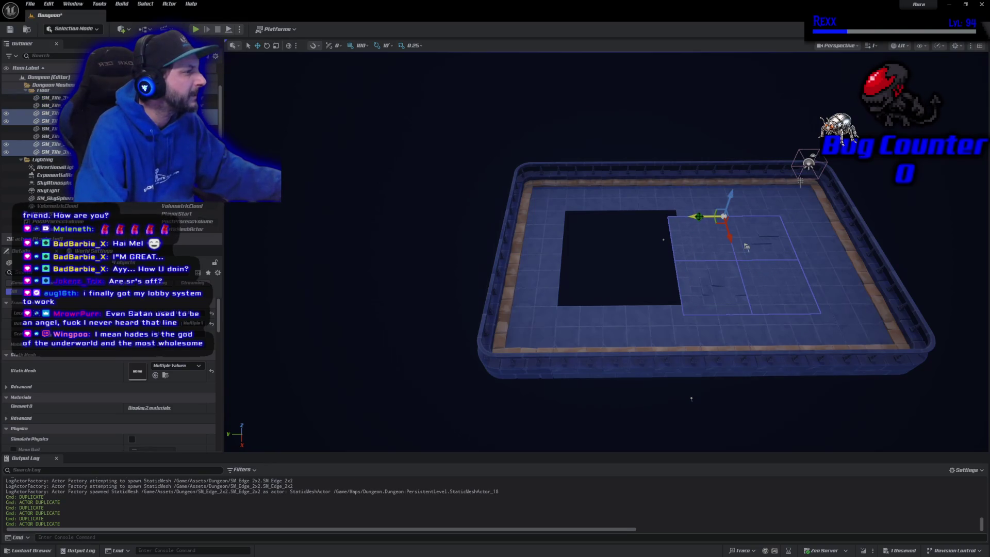
{"action": "mouse_move", "coordinate": [697, 211]}
{"action": "left_mouse_down"}
{"action": "mouse_move", "coordinate": [594, 216]}
{"action": "mouse_move", "coordinate": [714, 216]}
{"action": "left_mouse_up"}
{"action": "key", "text": "e"}
{"action": "left_click_drag", "start_coordinate": [746, 246], "coordinate": [746, 247]}
{"action": "key", "text": "w"}
{"action": "mouse_move", "coordinate": [703, 207]}
{"action": "left_mouse_down"}
{"action": "mouse_move", "coordinate": [593, 204]}
{"action": "mouse_move", "coordinate": [624, 282]}
{"action": "mouse_move", "coordinate": [619, 331]}
{"action": "left_mouse_up"}
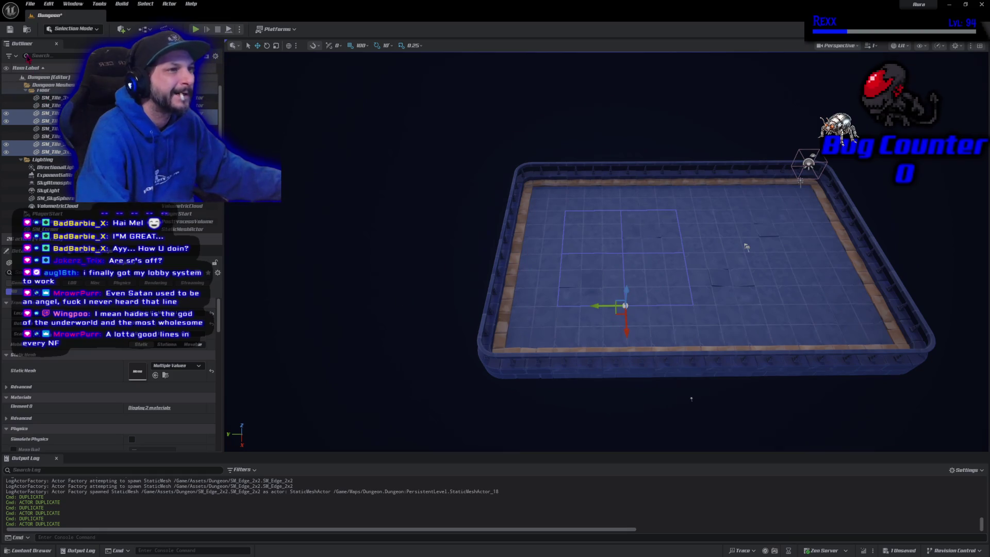
{"action": "left_click", "coordinate": [10, 30]}
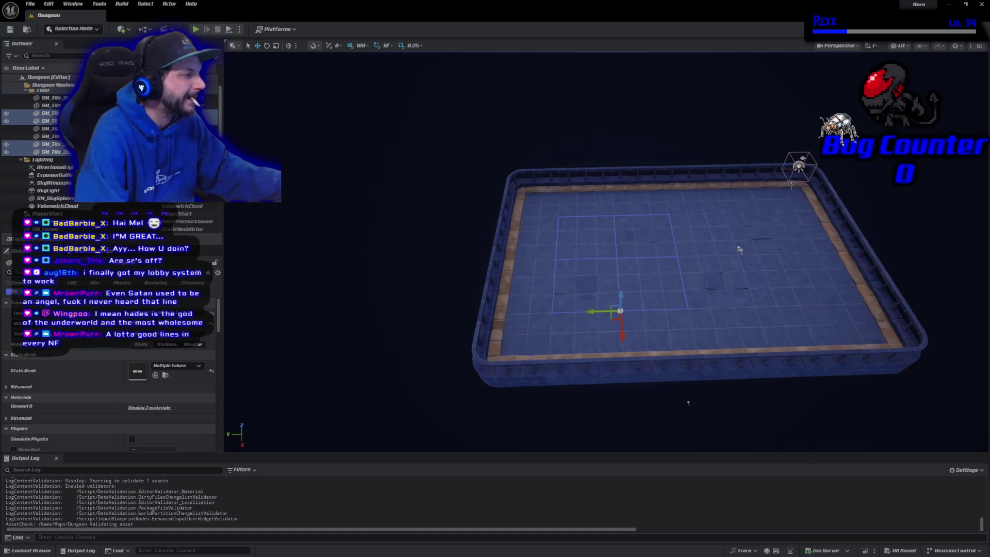
{"action": "left_click_drag", "start_coordinate": [674, 216], "coordinate": [673, 183]}
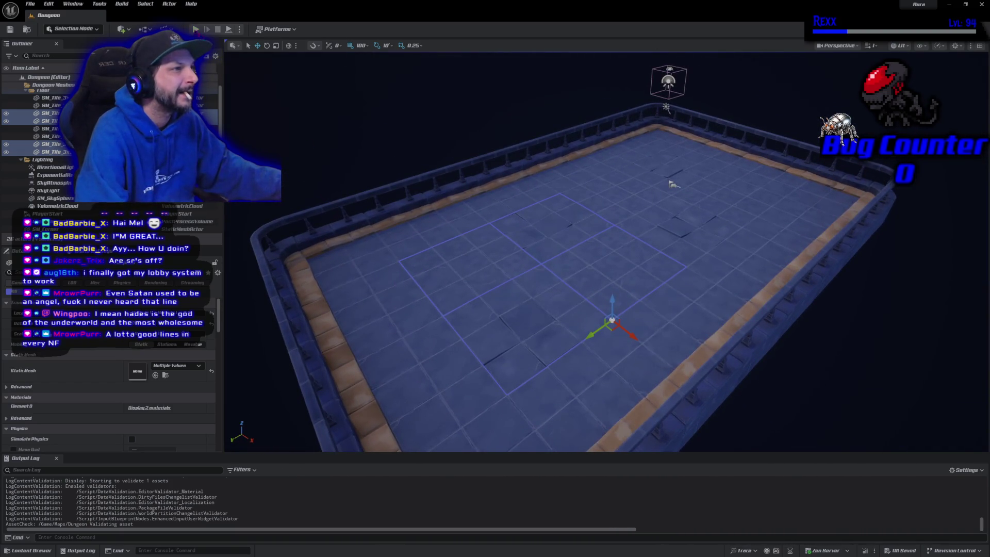
Playtest the level twice, running the character forward, left and toward the lower wall
{"action": "left_click", "coordinate": [196, 29]}
{"action": "left_click", "coordinate": [614, 243]}
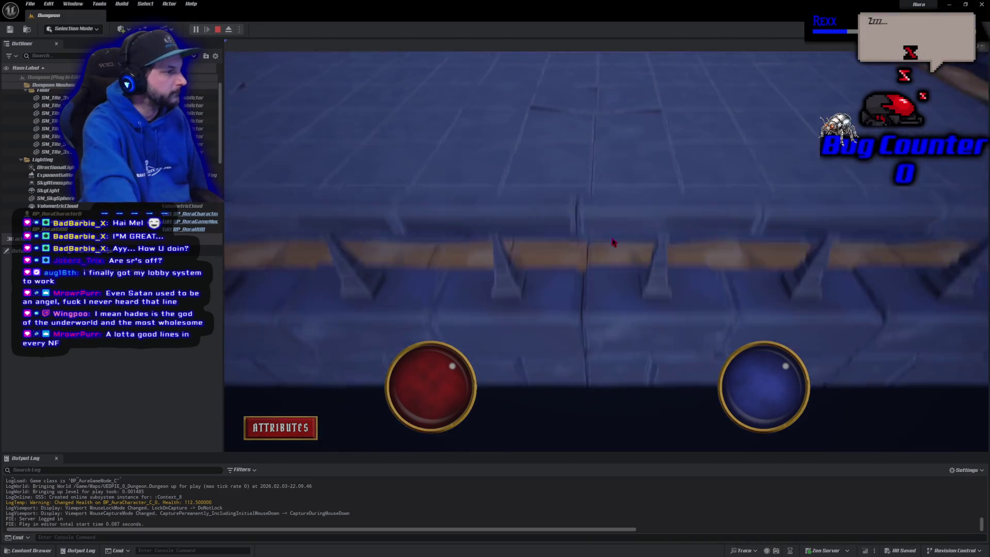
{"action": "key", "text": "Escape"}
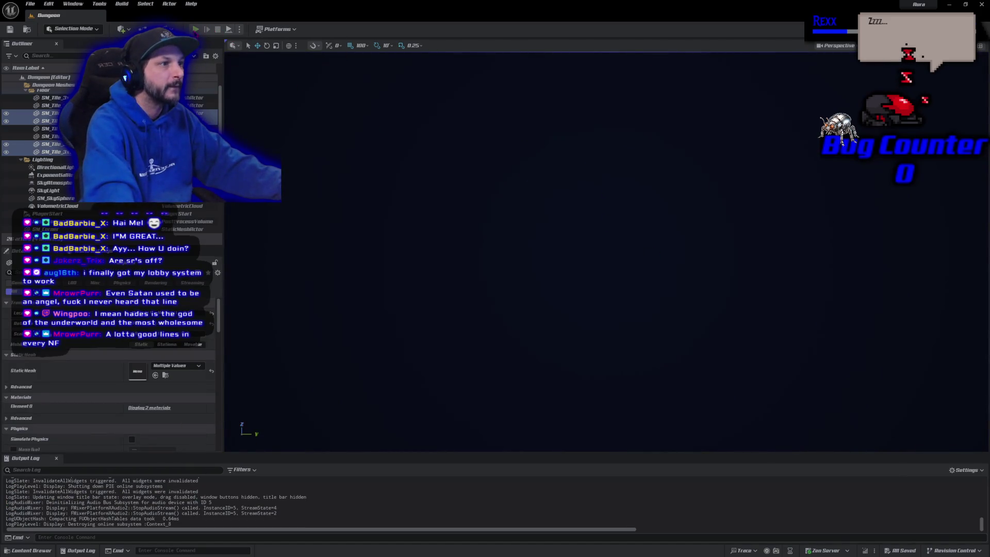
{"action": "key", "text": "alt+p"}
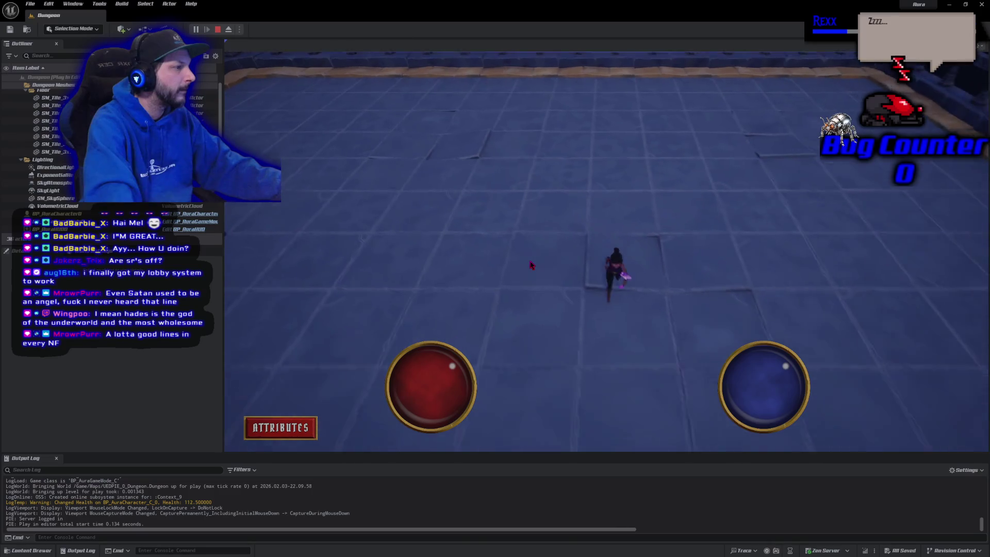
{"action": "left_click", "coordinate": [531, 266]}
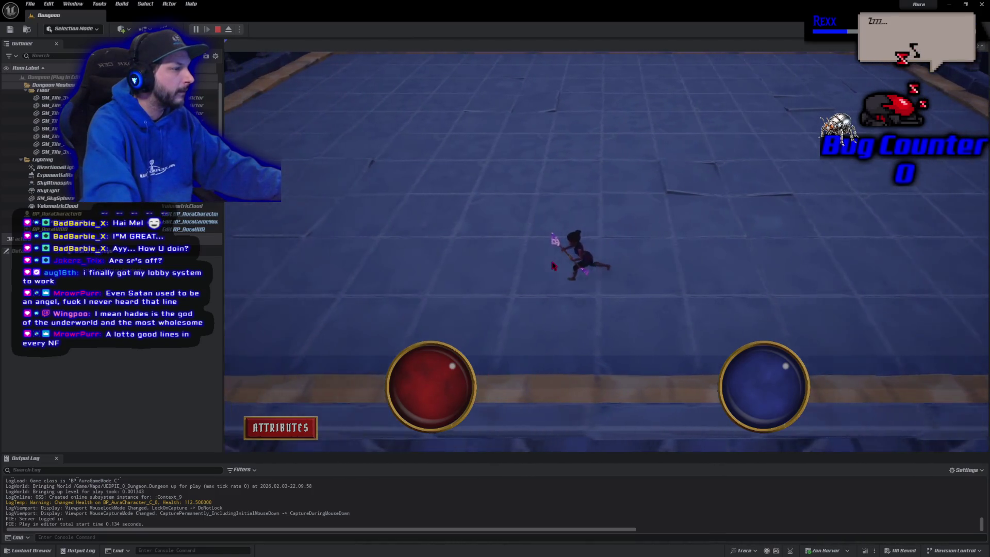
{"action": "scroll", "coordinate": [557, 267], "scroll_direction": "up", "scroll_amount": 5}
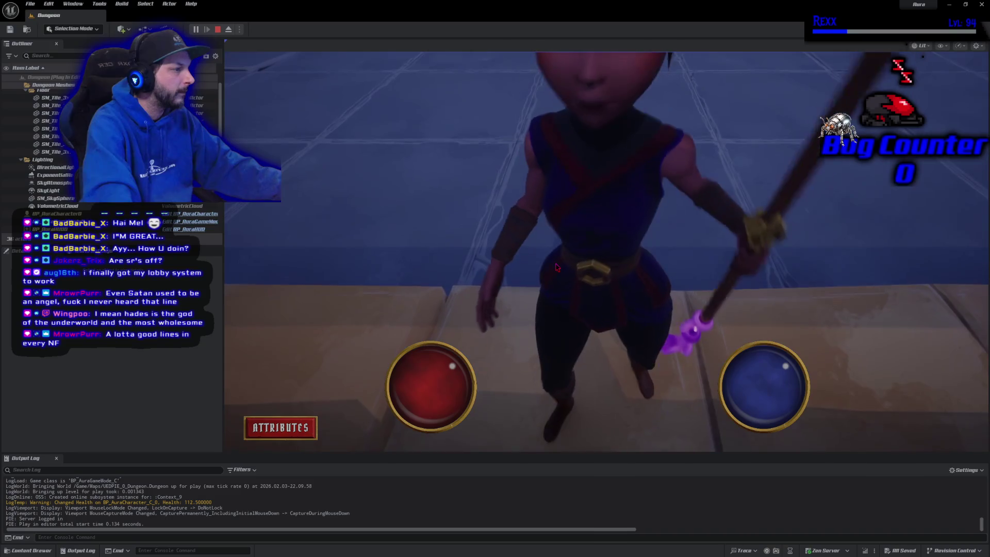
{"action": "scroll", "coordinate": [557, 266], "scroll_direction": "down", "scroll_amount": 5}
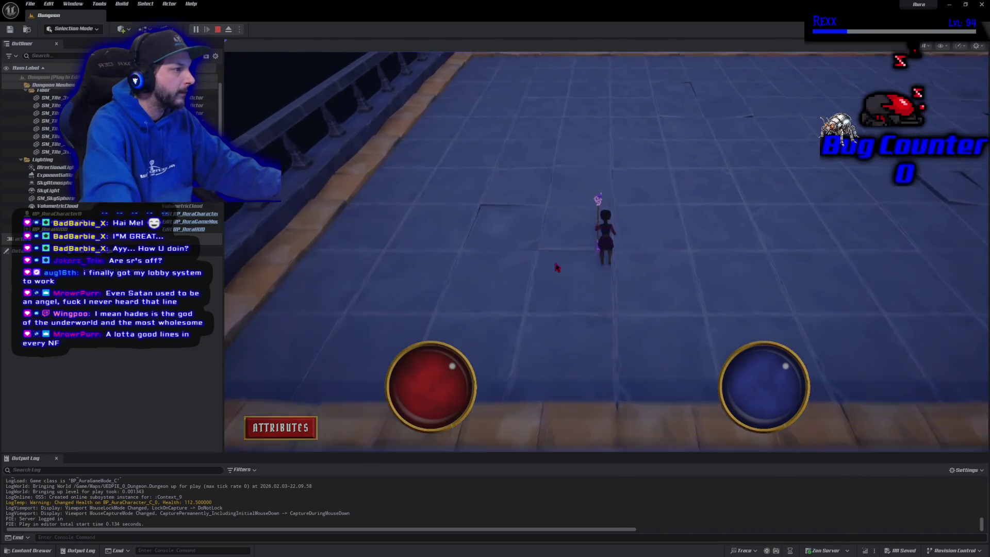
{"action": "left_click", "coordinate": [557, 266]}
{"action": "left_click", "coordinate": [697, 249]}
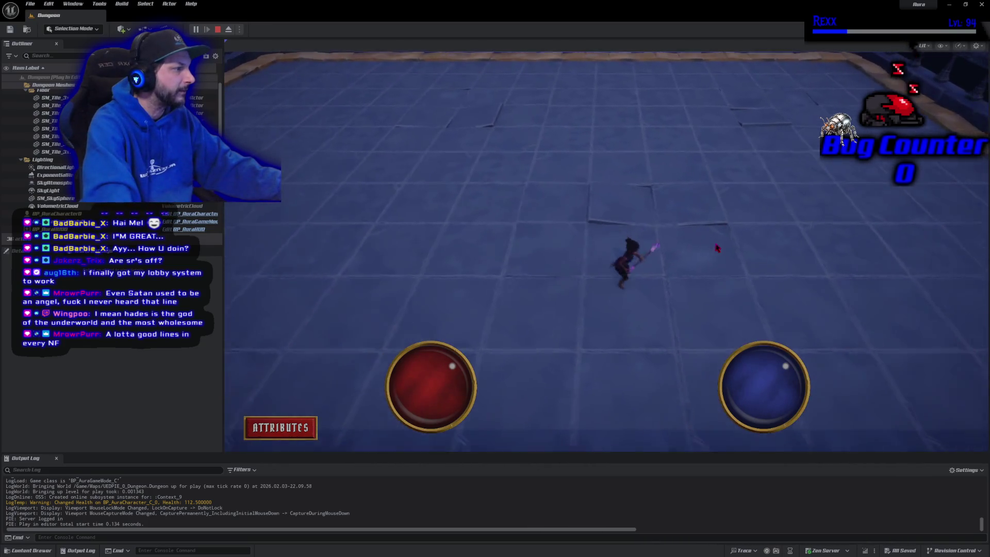
{"action": "key", "text": "Escape"}
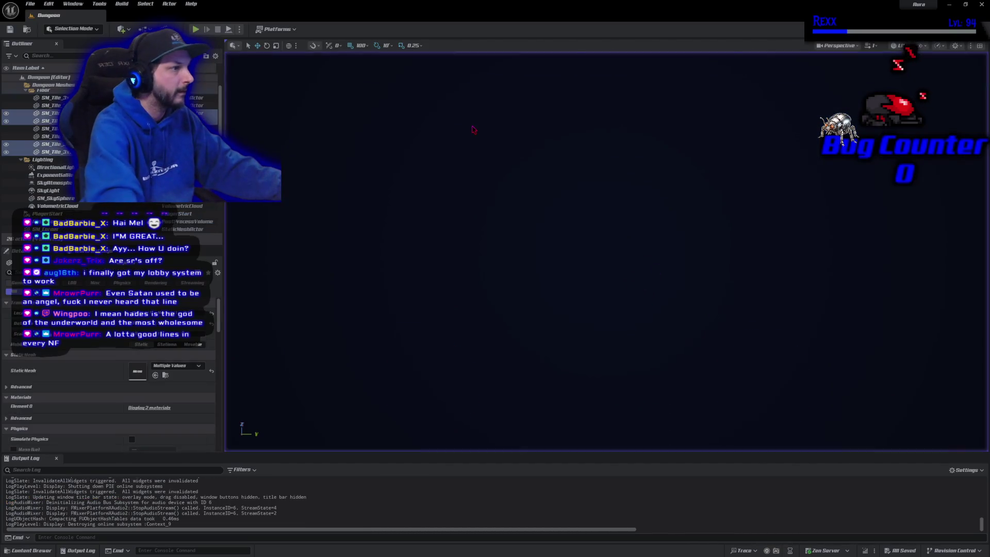
Playtest again, running the character up the floor and back toward the wall edge
{"action": "key", "text": "alt+p"}
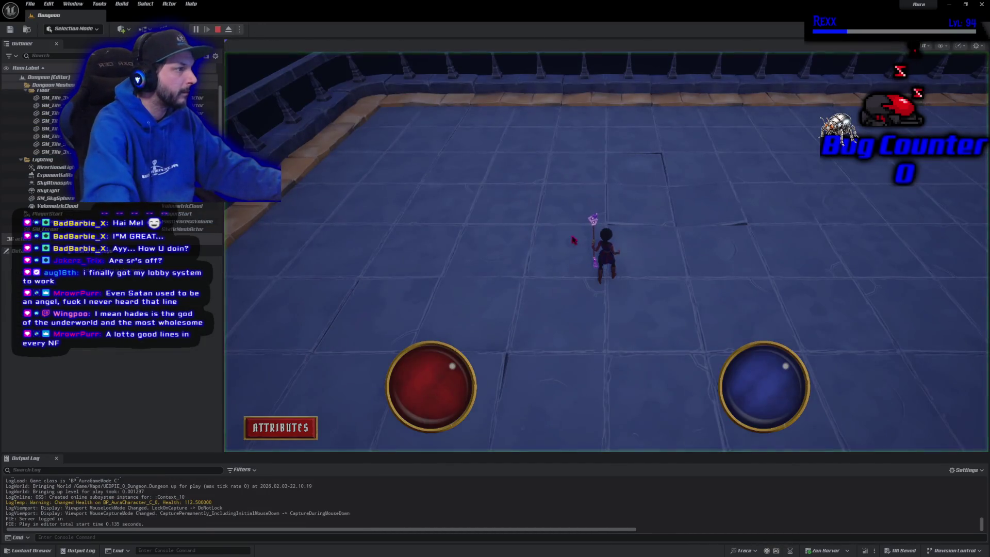
{"action": "key", "text": "w"}
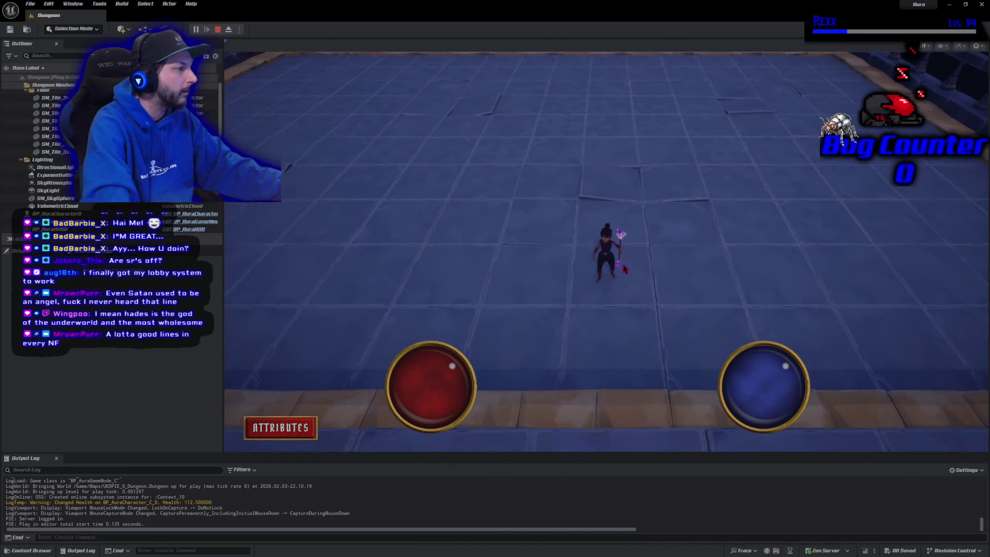
{"action": "key", "text": "s"}
{"action": "key", "text": "Escape"}
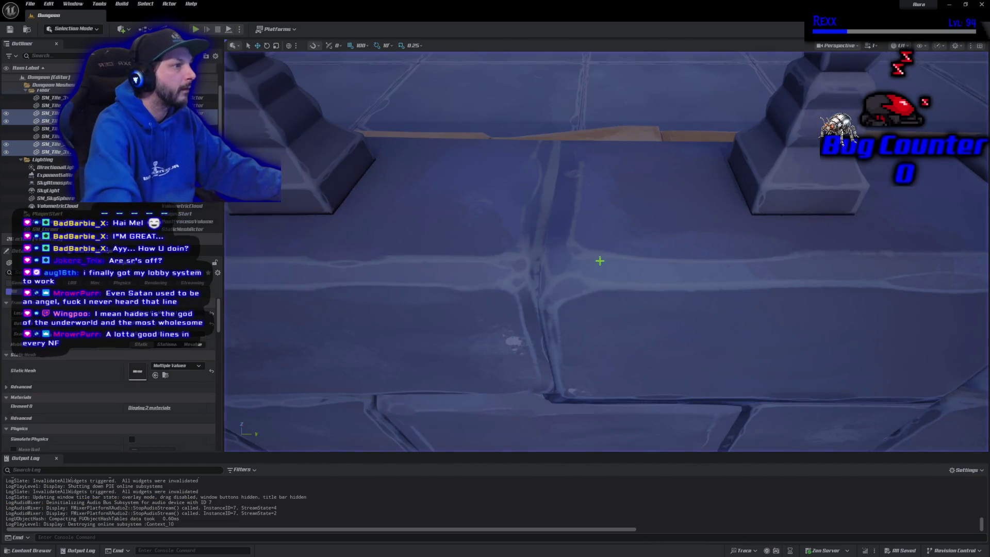
Select the SM_Edge_2x2 edge piece, then playtest running along the walkway into the near wall
{"action": "key", "text": "s"}
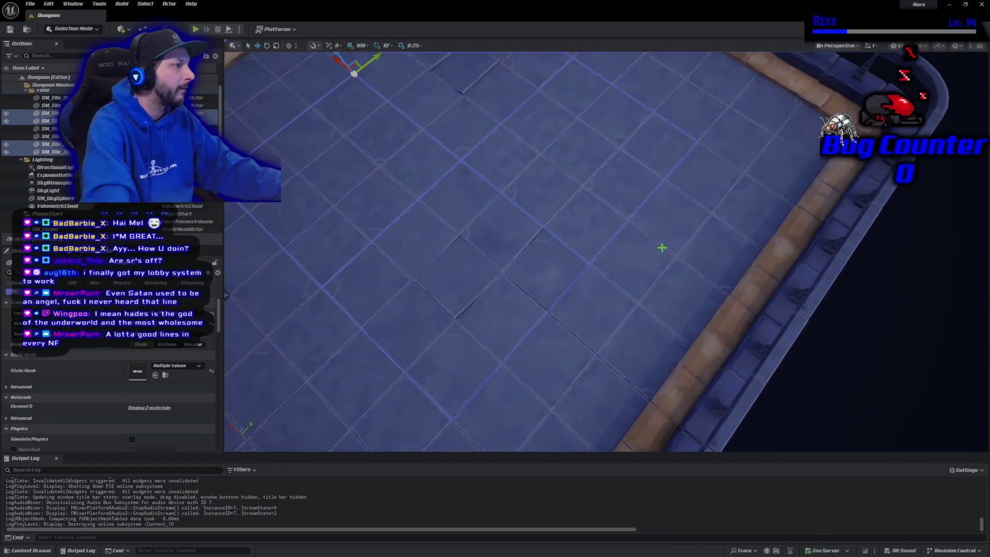
{"action": "left_click", "coordinate": [719, 209]}
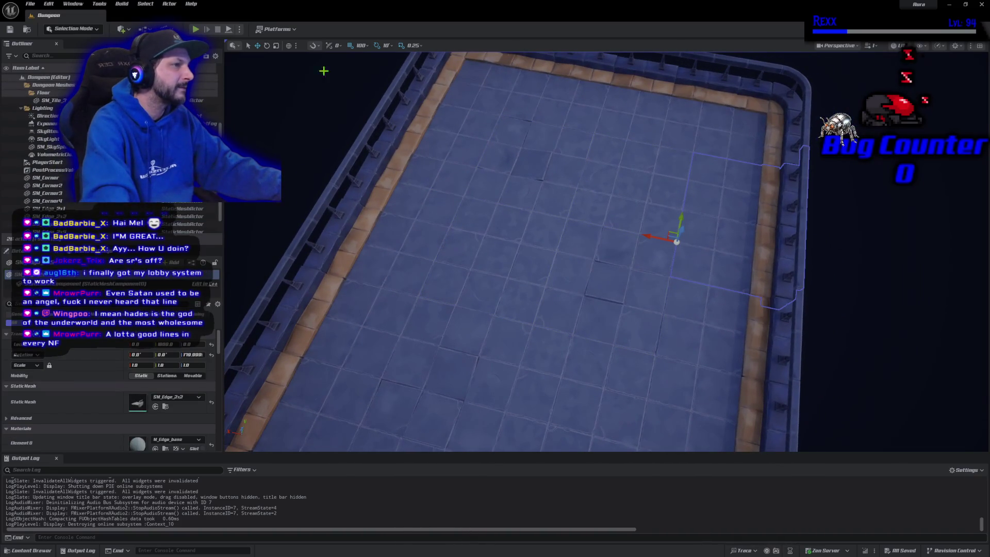
{"action": "key", "text": "alt+p"}
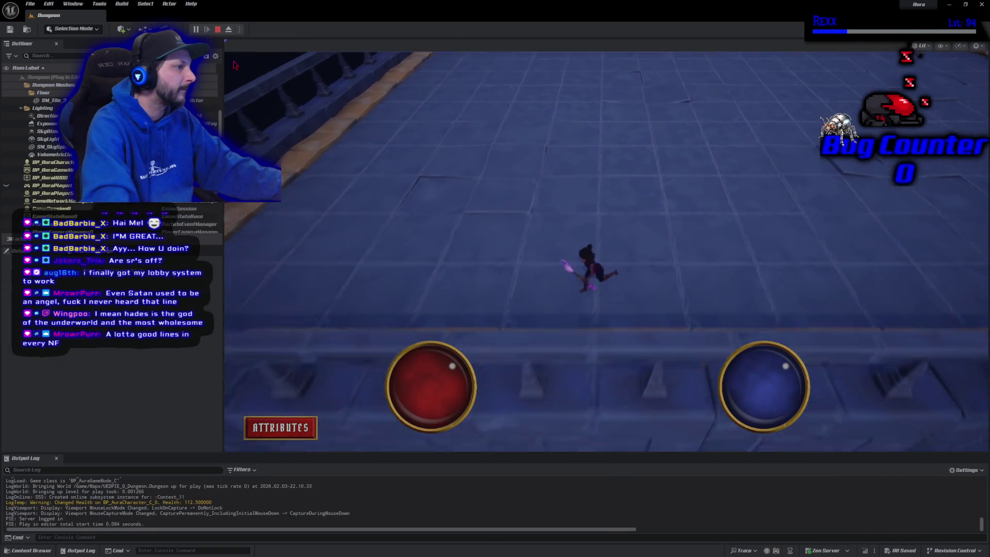
{"action": "key", "text": "d"}
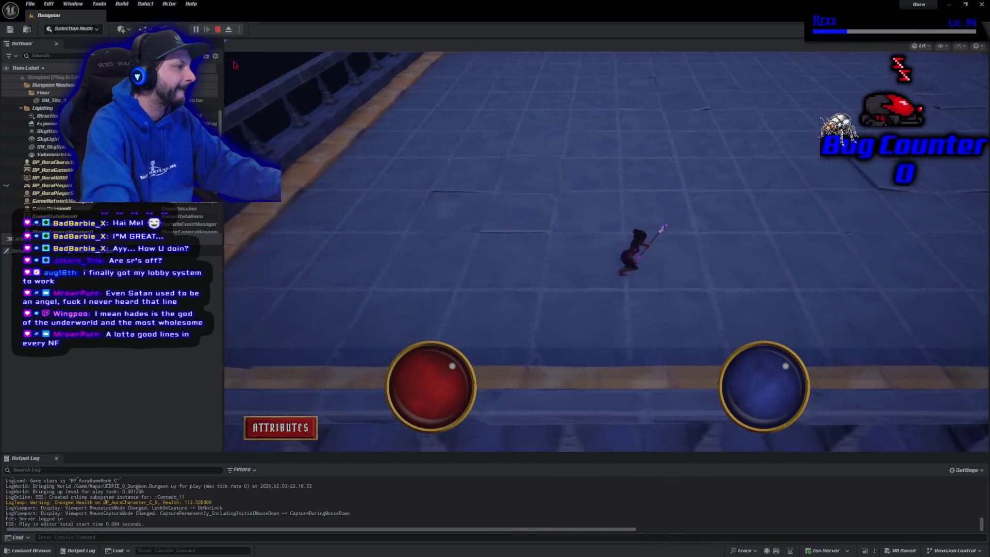
{"action": "key", "text": "s"}
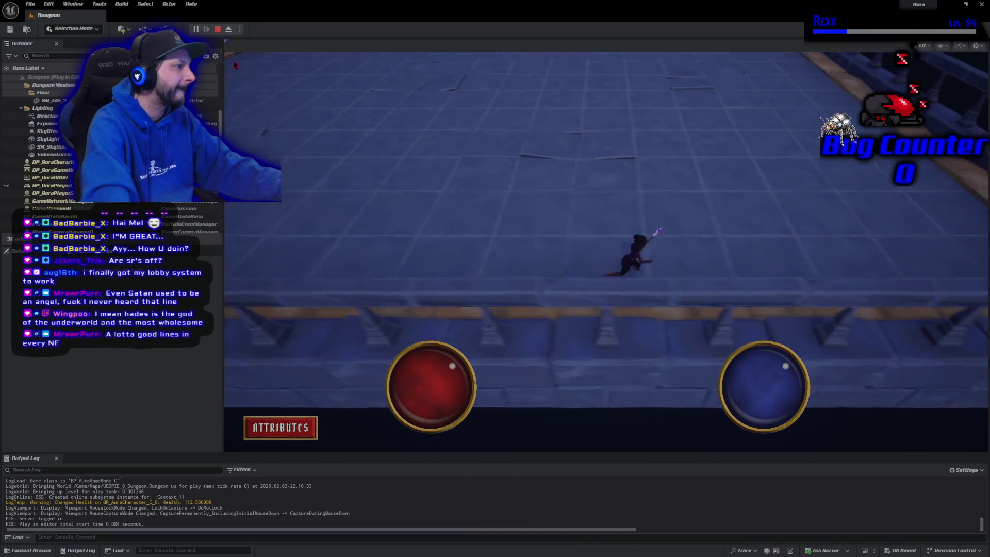
{"action": "key", "text": "Escape"}
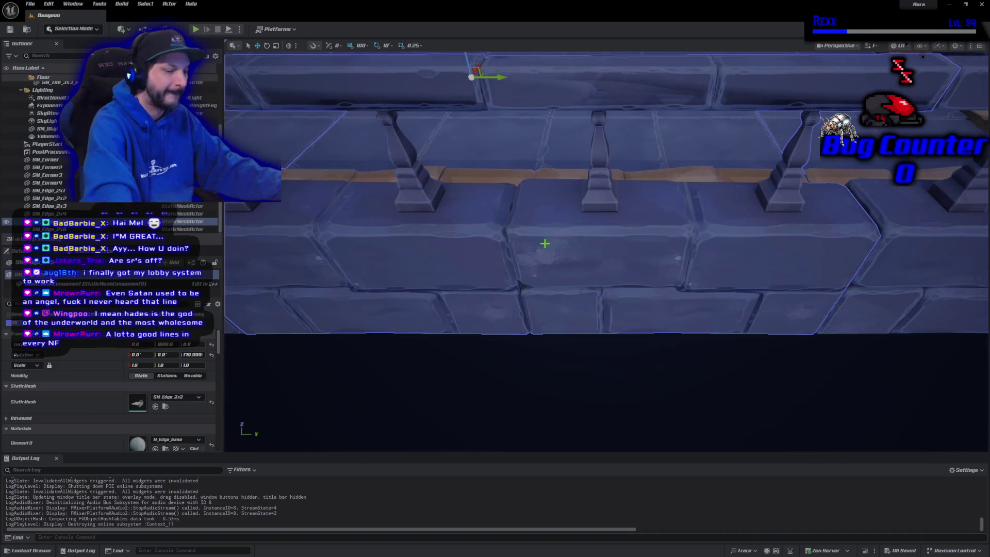
Scroll through the SM_Edge_2x2 Details panel looking for its collision settings
{"action": "scroll", "coordinate": [545, 243], "scroll_direction": "down", "scroll_amount": 10}
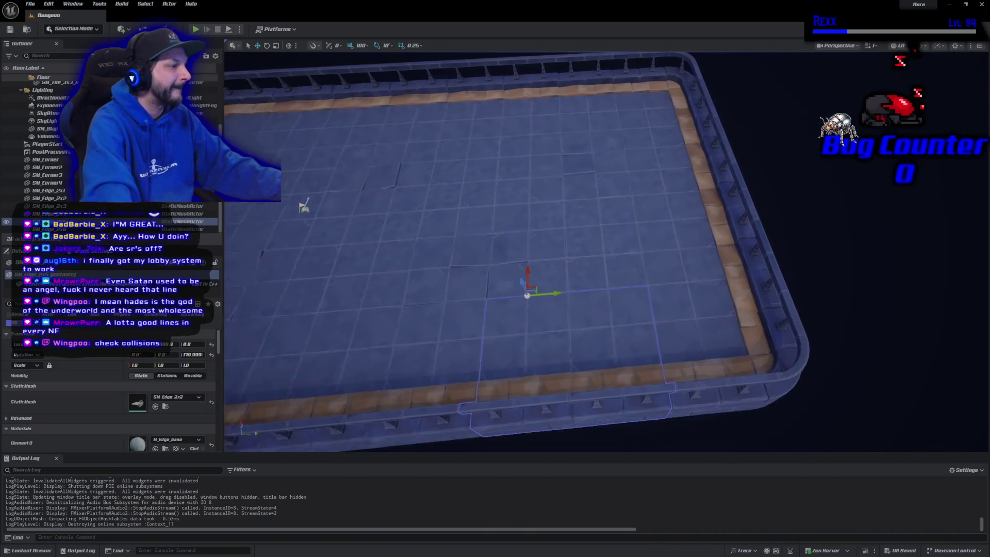
{"action": "scroll", "coordinate": [545, 243], "scroll_direction": "down", "scroll_amount": 2}
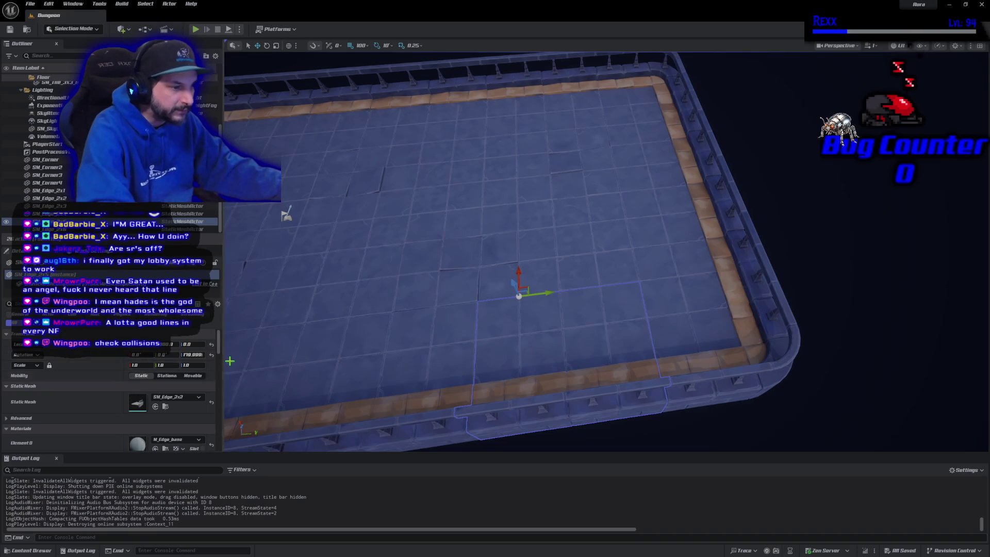
{"action": "scroll", "coordinate": [223, 406], "scroll_direction": "down", "scroll_amount": 5}
{"action": "scroll", "coordinate": [223, 406], "scroll_direction": "down", "scroll_amount": 5}
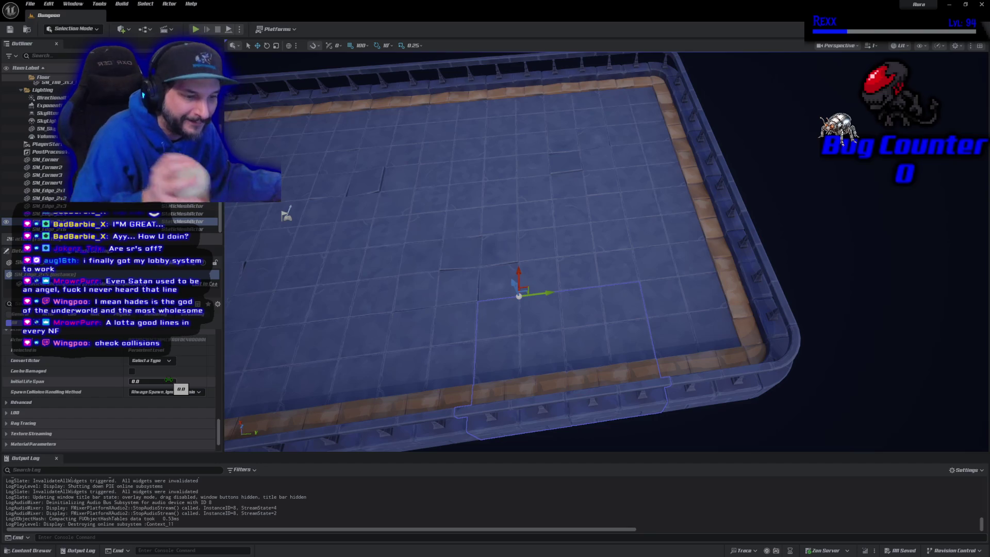
{"action": "scroll", "coordinate": [170, 380], "scroll_direction": "down", "scroll_amount": 3}
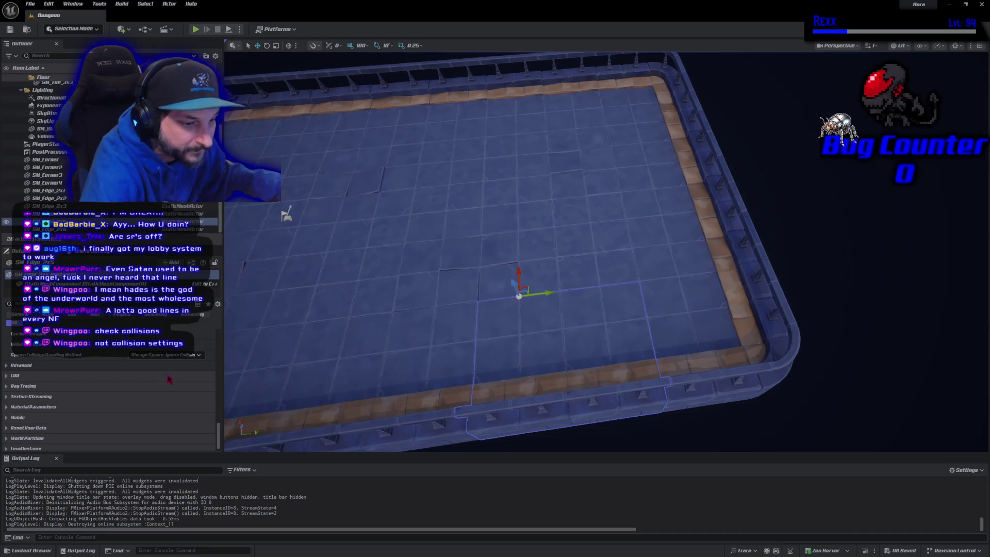
{"action": "scroll", "coordinate": [182, 387], "scroll_direction": "down", "scroll_amount": 8}
{"action": "scroll", "coordinate": [181, 387], "scroll_direction": "up", "scroll_amount": 5}
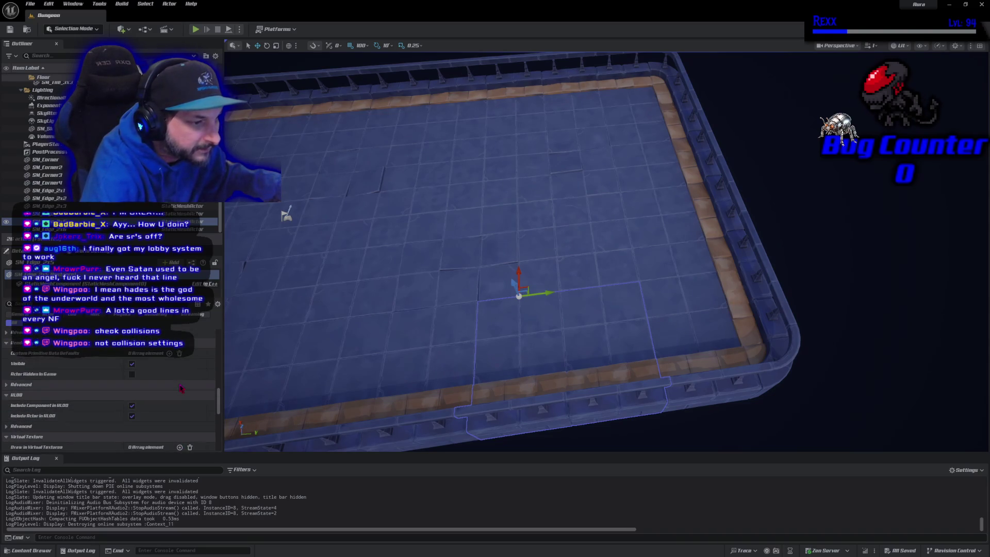
{"action": "scroll", "coordinate": [182, 387], "scroll_direction": "up", "scroll_amount": 4}
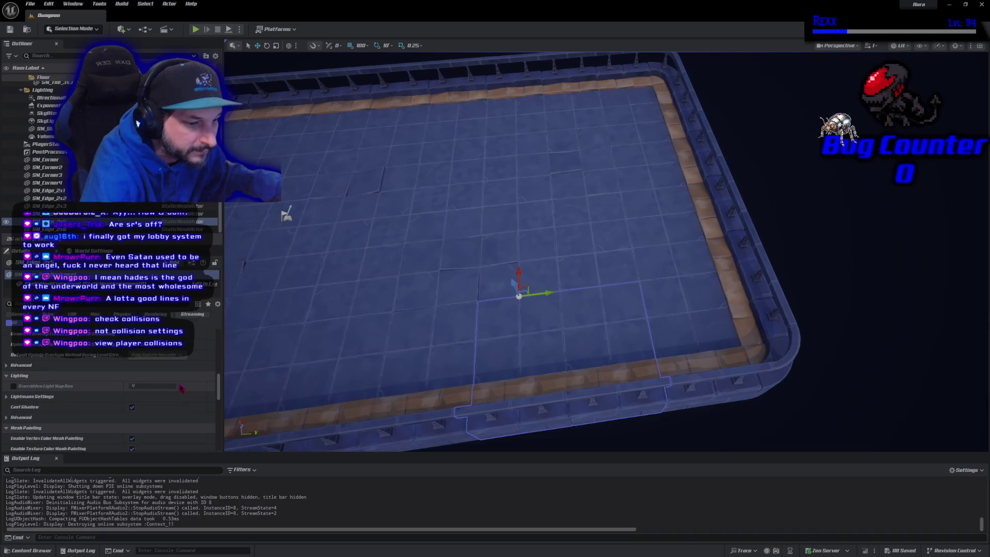
{"action": "scroll", "coordinate": [181, 387], "scroll_direction": "up", "scroll_amount": 2}
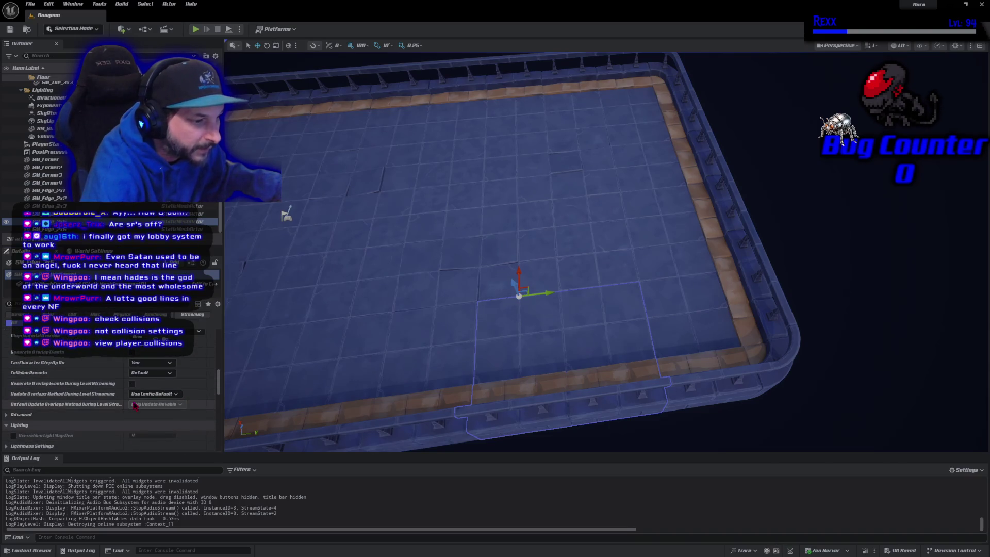
{"action": "scroll", "coordinate": [118, 413], "scroll_direction": "down", "scroll_amount": 2}
{"action": "scroll", "coordinate": [110, 407], "scroll_direction": "up", "scroll_amount": 3}
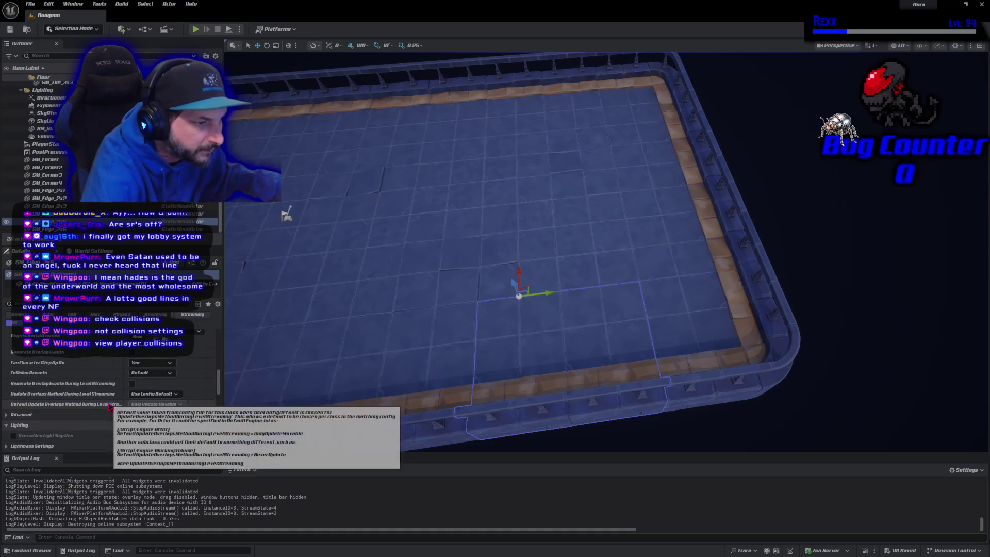
{"action": "scroll", "coordinate": [86, 394], "scroll_direction": "up", "scroll_amount": 4}
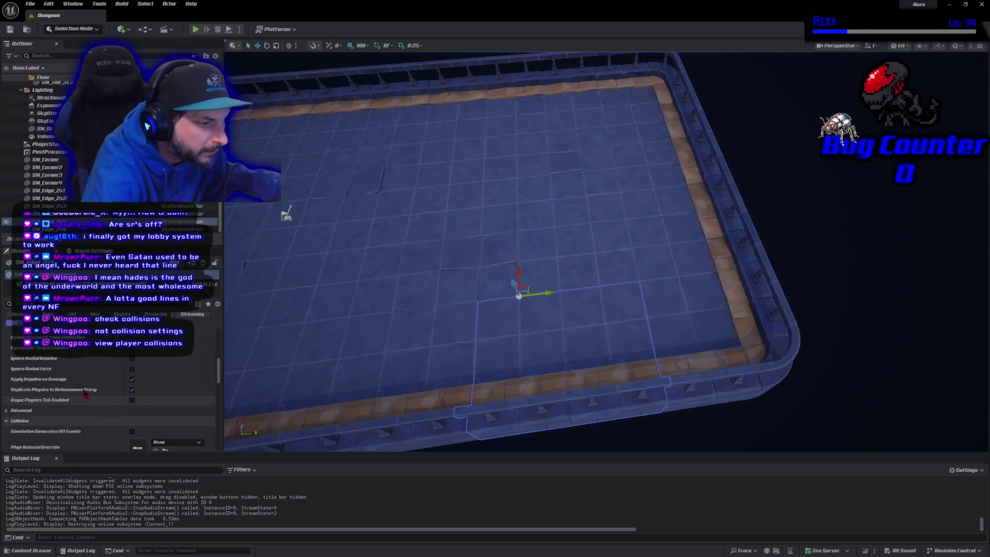
{"action": "scroll", "coordinate": [86, 394], "scroll_direction": "up", "scroll_amount": 5}
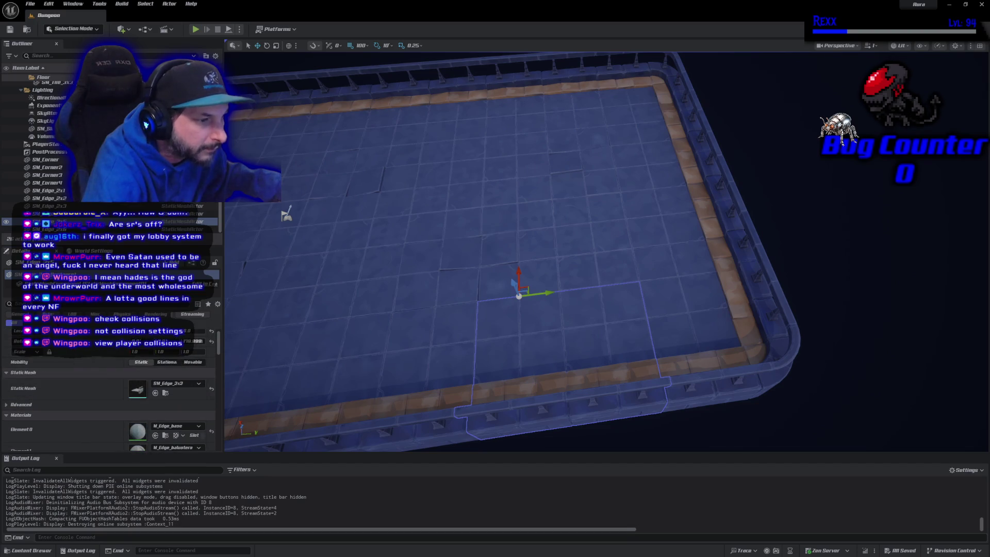
Filter Details by 'collision' to show the Default collision preset and step-up setting
{"action": "type", "text": "collision"}
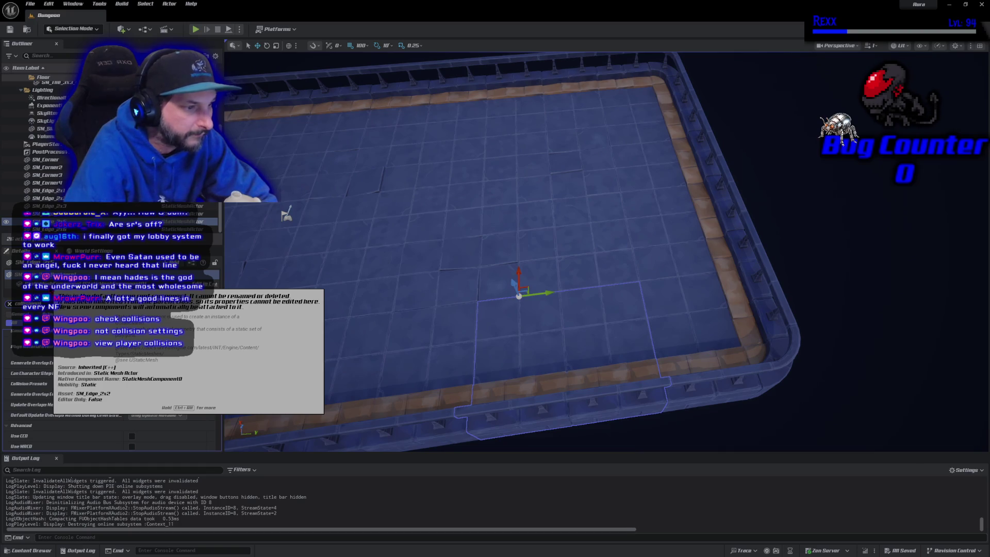
{"action": "scroll", "coordinate": [79, 409], "scroll_direction": "up", "scroll_amount": 1}
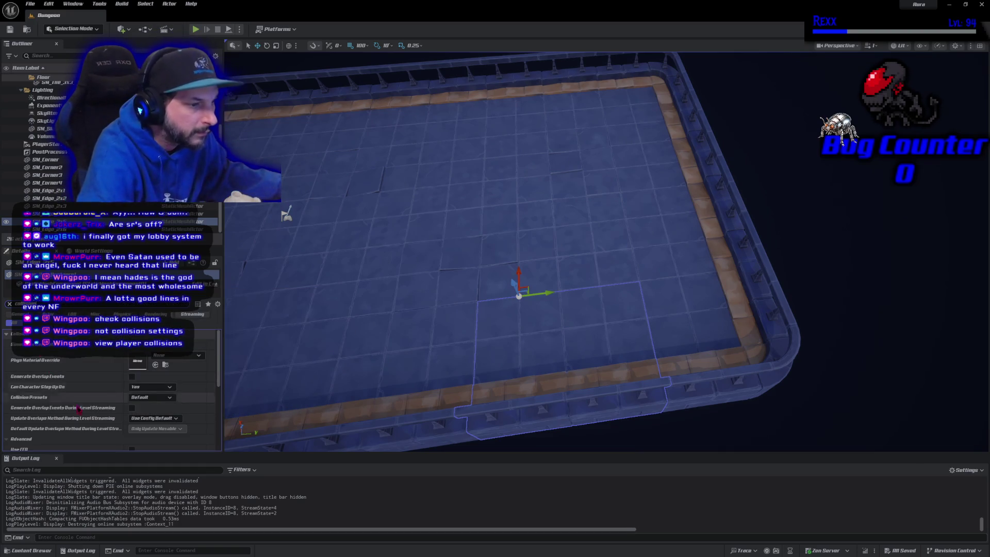
{"action": "scroll", "coordinate": [101, 436], "scroll_direction": "down", "scroll_amount": 1}
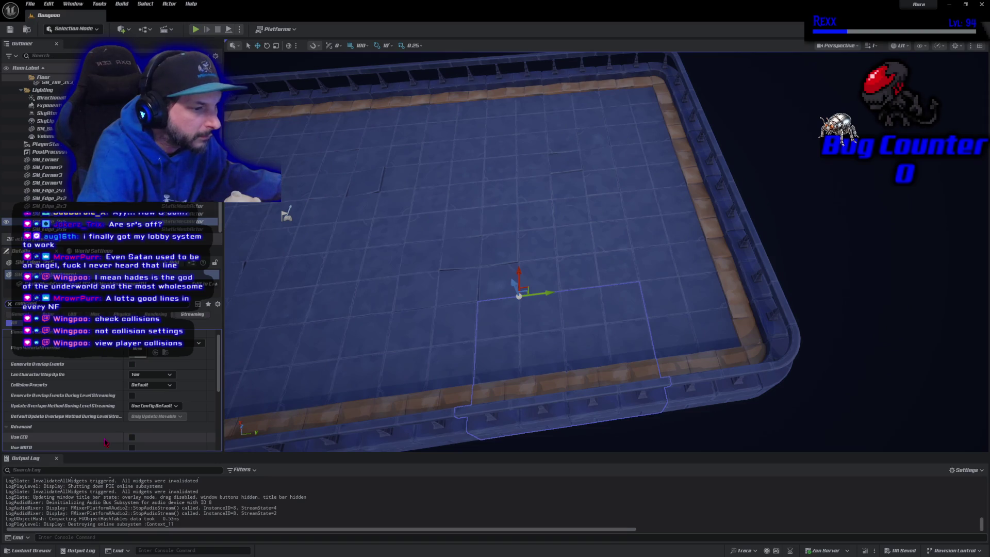
{"action": "scroll", "coordinate": [105, 442], "scroll_direction": "down", "scroll_amount": 4}
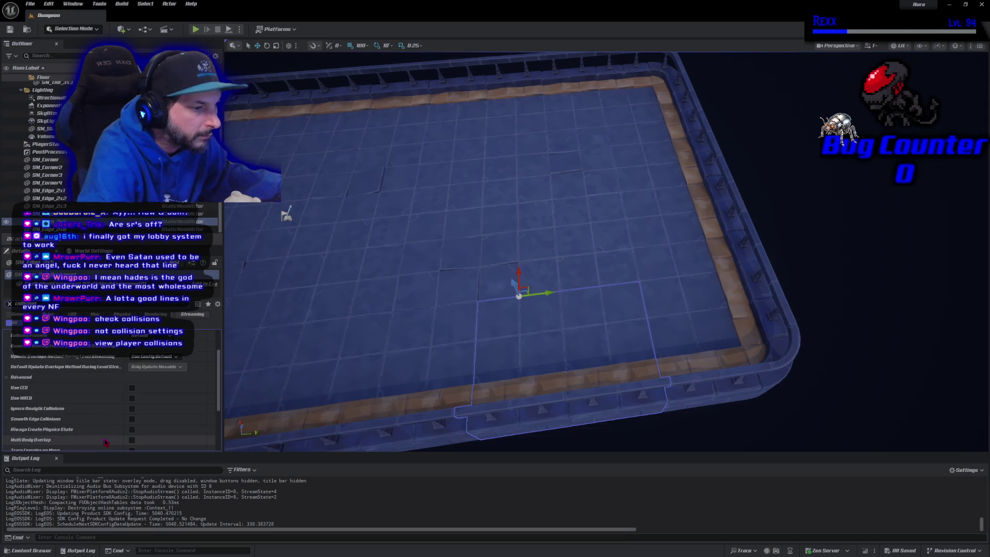
{"action": "scroll", "coordinate": [105, 441], "scroll_direction": "down", "scroll_amount": 3}
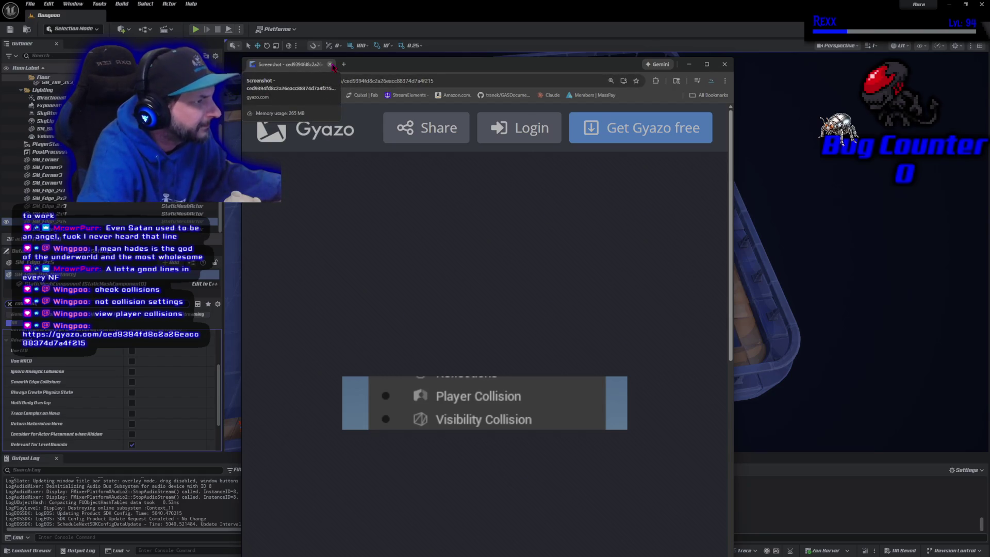
Close the Gyazo Player Collision screenshot, returning to the railing's collision settings in Unreal
{"action": "left_click", "coordinate": [330, 64]}
{"action": "scroll", "coordinate": [81, 416], "scroll_direction": "down", "scroll_amount": 3}
{"action": "scroll", "coordinate": [77, 407], "scroll_direction": "up", "scroll_amount": 5}
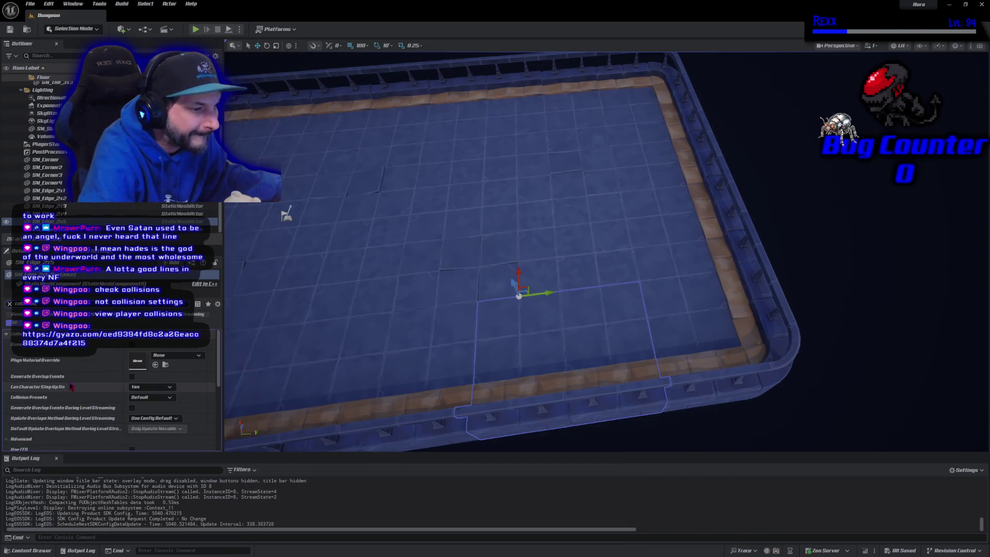
{"action": "scroll", "coordinate": [72, 387], "scroll_direction": "down", "scroll_amount": 3}
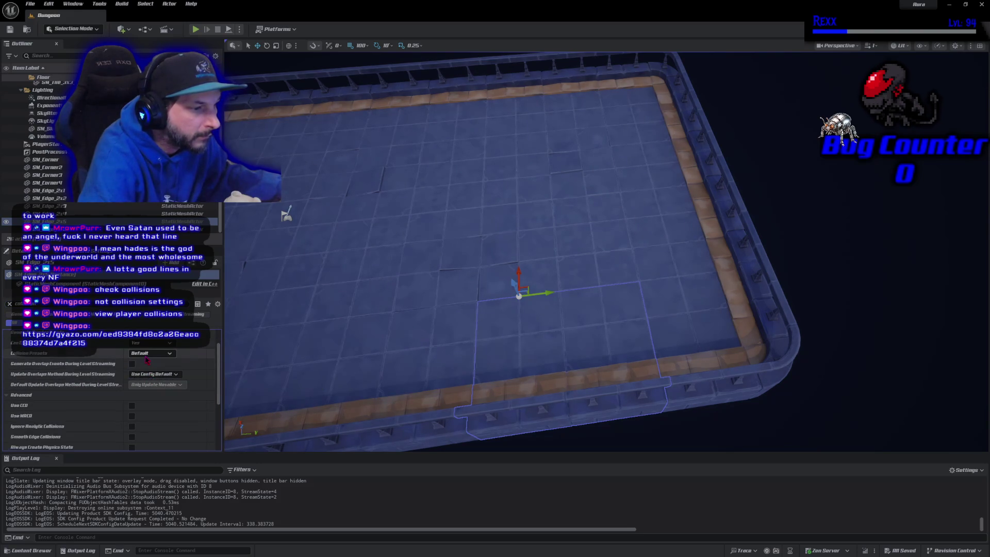
Switch the floor tile's collision preset to Custom and inspect its collision responses
{"action": "left_click", "coordinate": [146, 355]}
{"action": "left_click", "coordinate": [149, 367]}
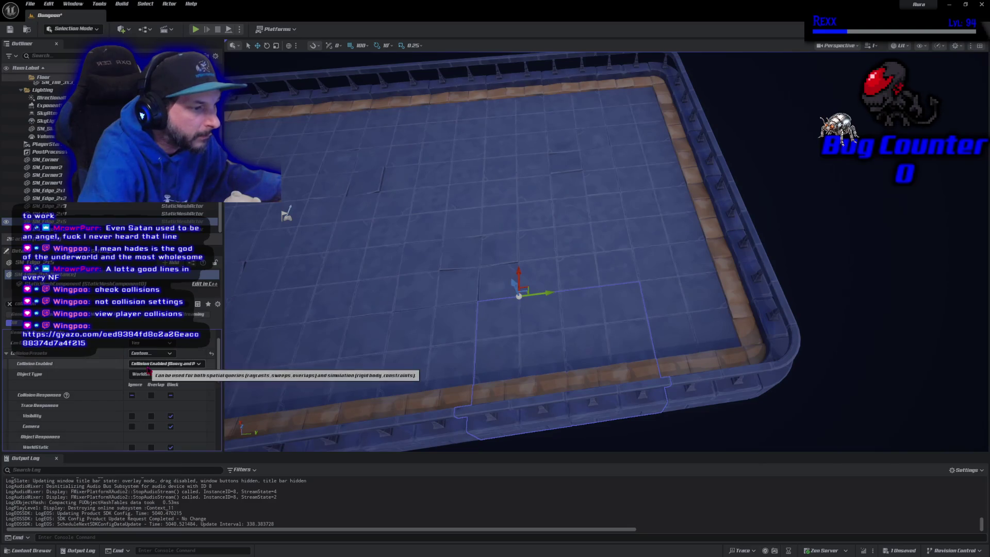
{"action": "scroll", "coordinate": [85, 389], "scroll_direction": "down", "scroll_amount": 3}
{"action": "scroll", "coordinate": [85, 388], "scroll_direction": "down", "scroll_amount": 2}
{"action": "scroll", "coordinate": [169, 407], "scroll_direction": "down", "scroll_amount": 4}
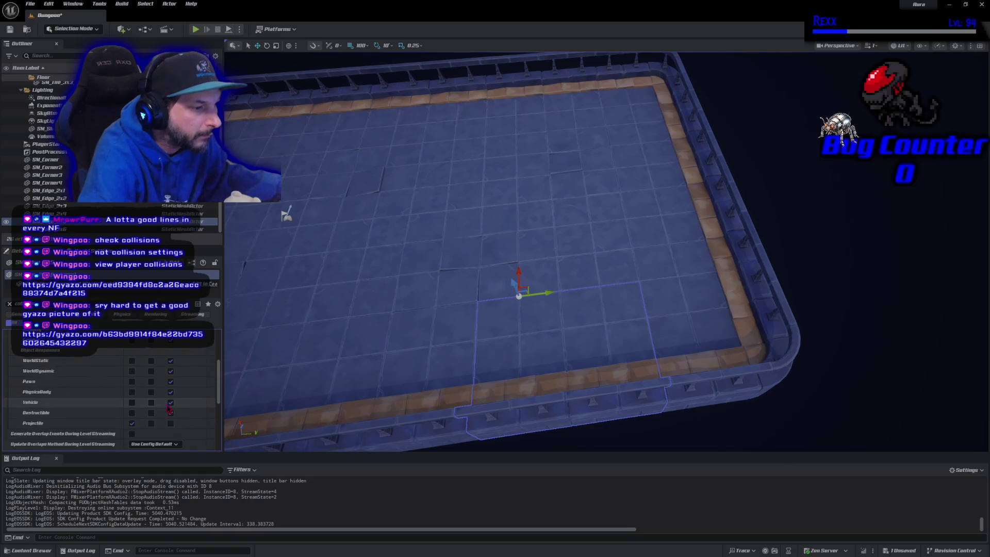
{"action": "scroll", "coordinate": [168, 409], "scroll_direction": "up", "scroll_amount": 1}
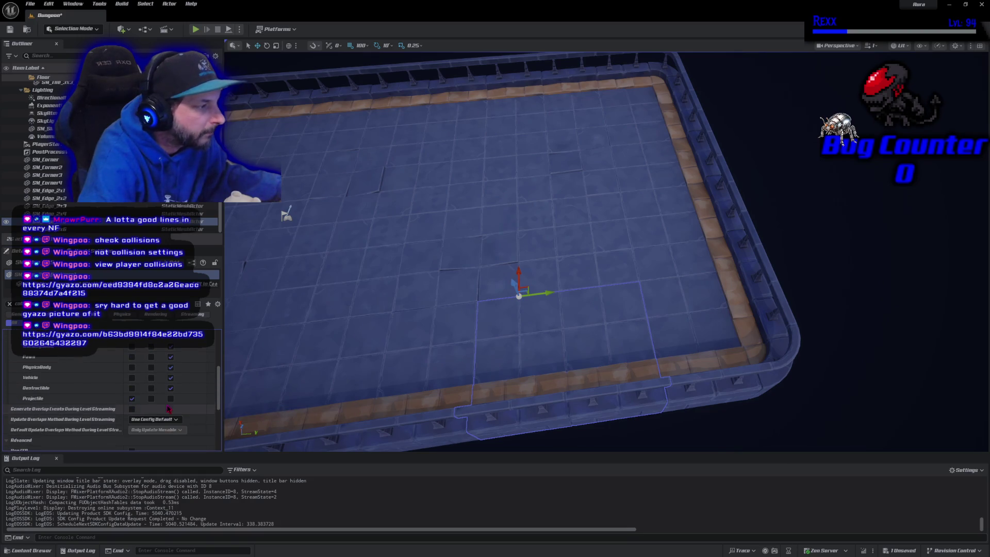
Select other floor tiles and set their collision preset back to Default, checking the Gyazo screenshot
{"action": "left_click", "coordinate": [428, 368]}
{"action": "scroll", "coordinate": [187, 388], "scroll_direction": "down", "scroll_amount": 4}
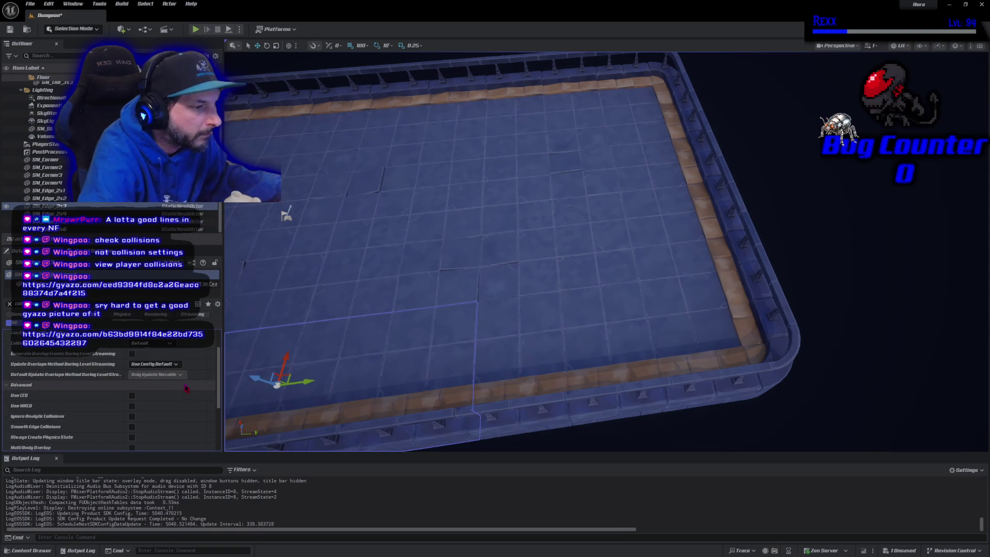
{"action": "scroll", "coordinate": [186, 388], "scroll_direction": "up", "scroll_amount": 1}
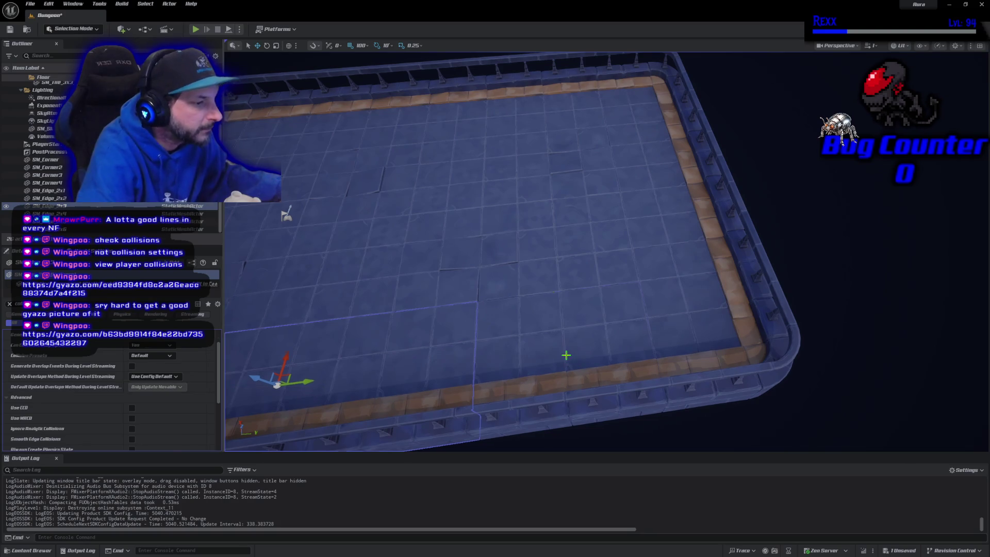
{"action": "left_click", "coordinate": [564, 355]}
{"action": "left_click", "coordinate": [152, 355]}
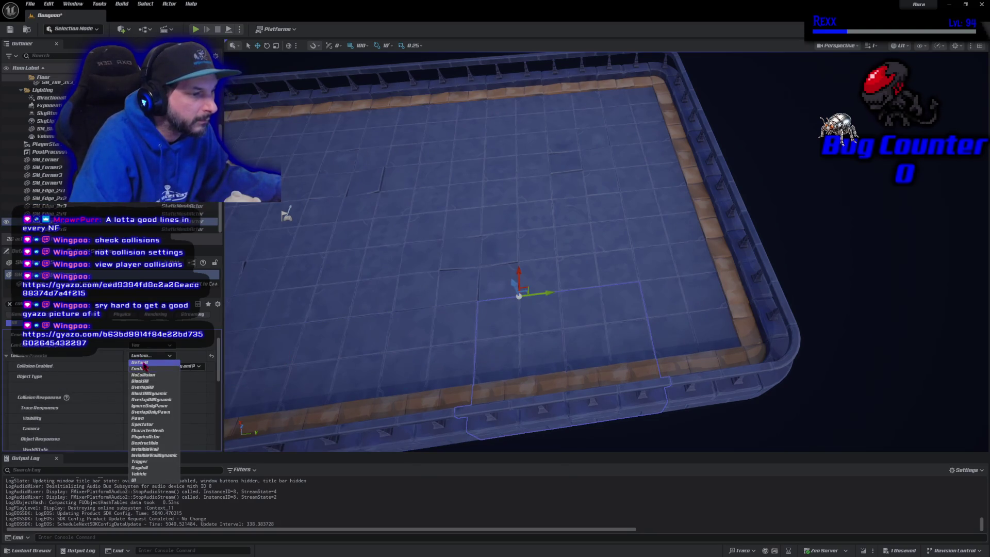
{"action": "left_click", "coordinate": [144, 365]}
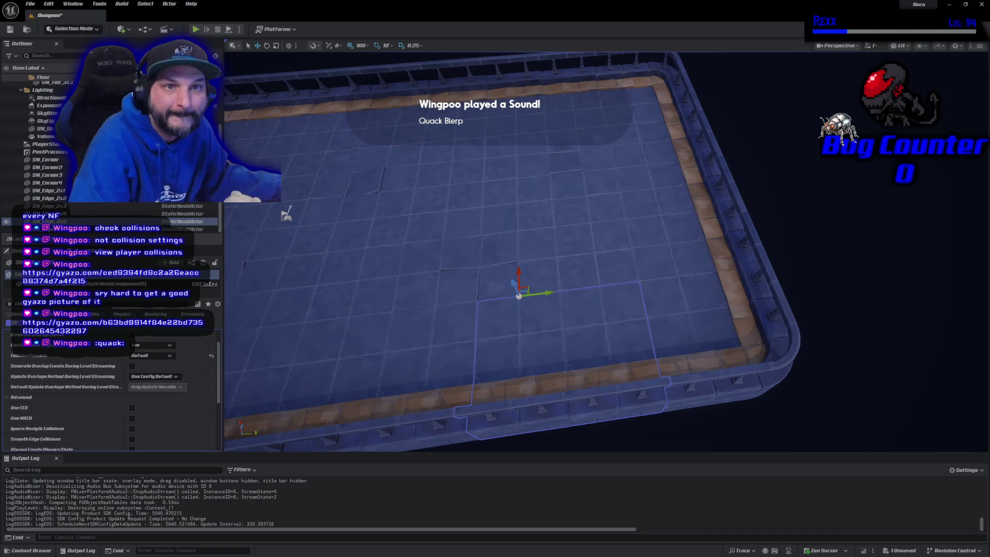
{"action": "key", "text": "alt+Tab"}
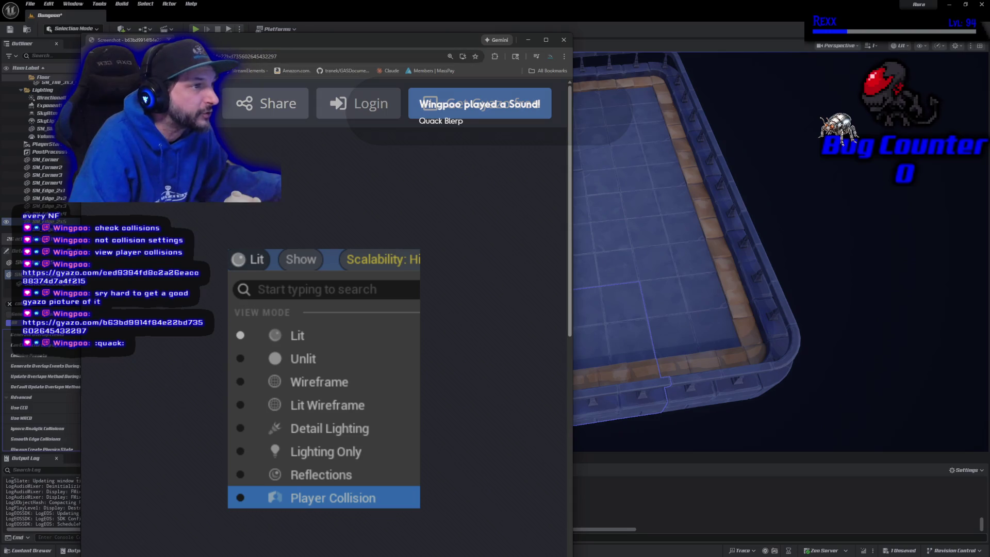
{"action": "key", "text": "alt+Tab"}
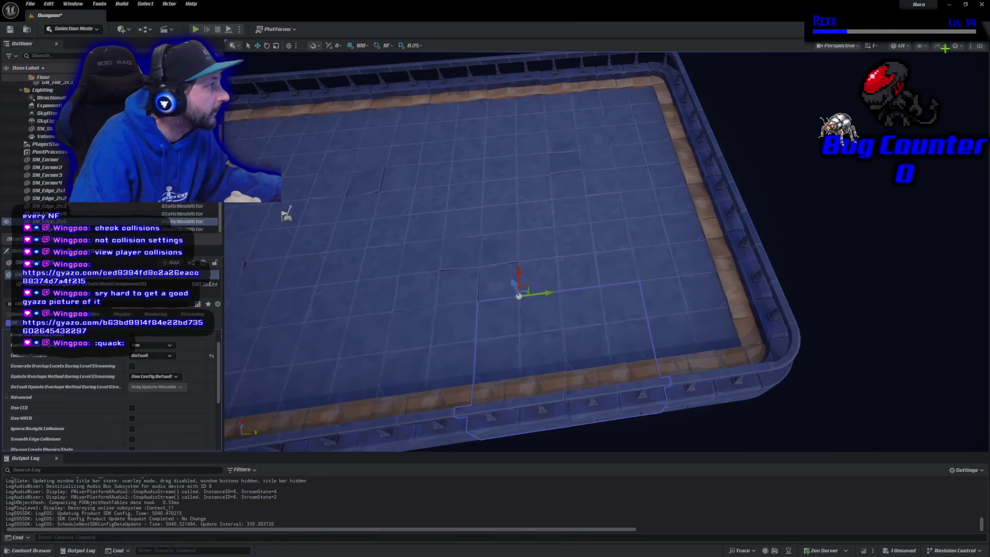
{"action": "left_click", "coordinate": [923, 46]}
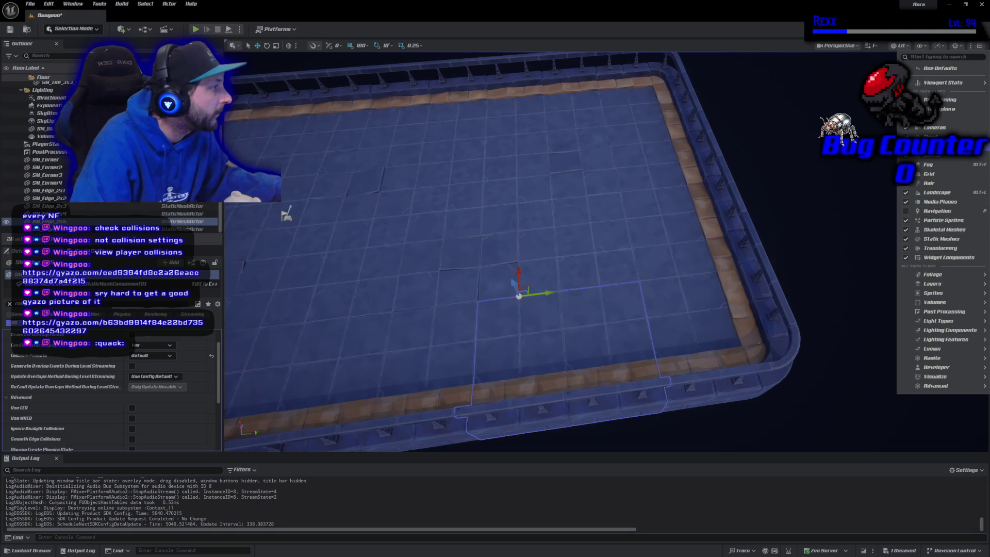
Toggle the viewport grid on and off, then switch the view mode to Player Collision
{"action": "left_click", "coordinate": [928, 174]}
{"action": "left_click", "coordinate": [928, 173]}
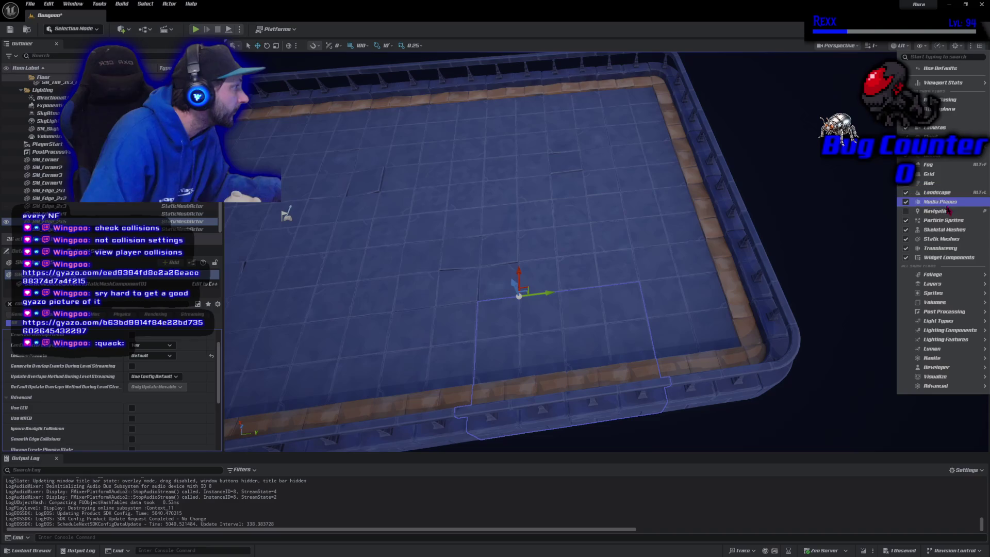
{"action": "mouse_move", "coordinate": [939, 386]}
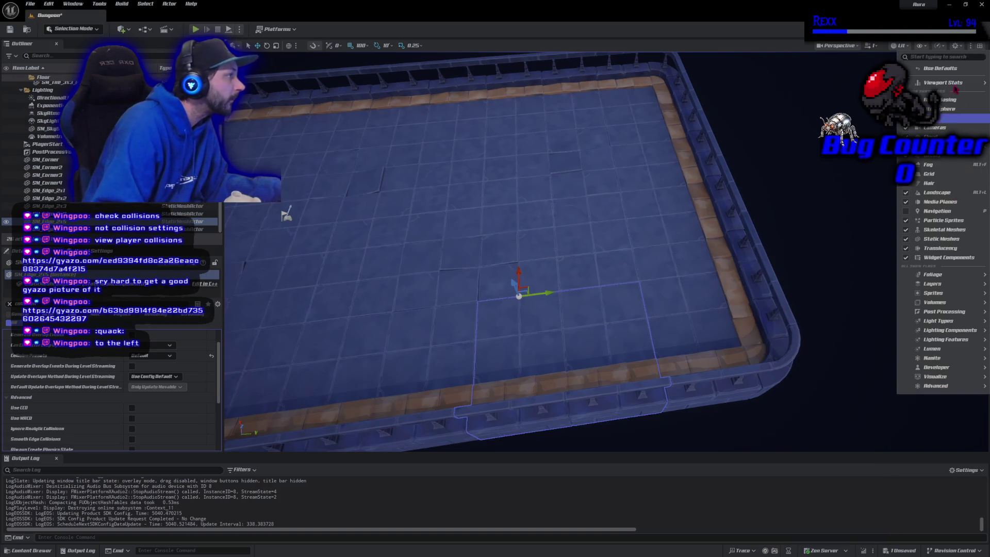
{"action": "left_click", "coordinate": [905, 46]}
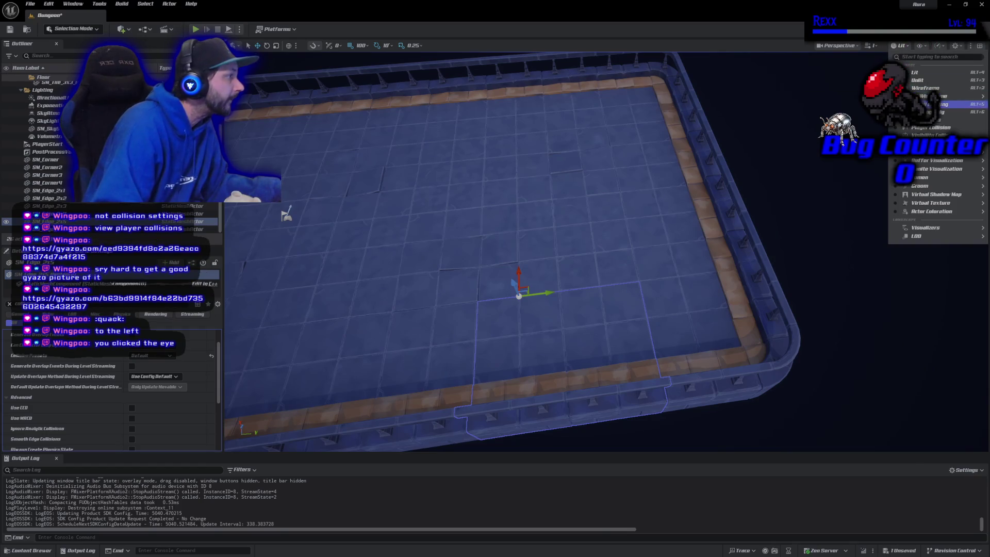
{"action": "left_click", "coordinate": [899, 128]}
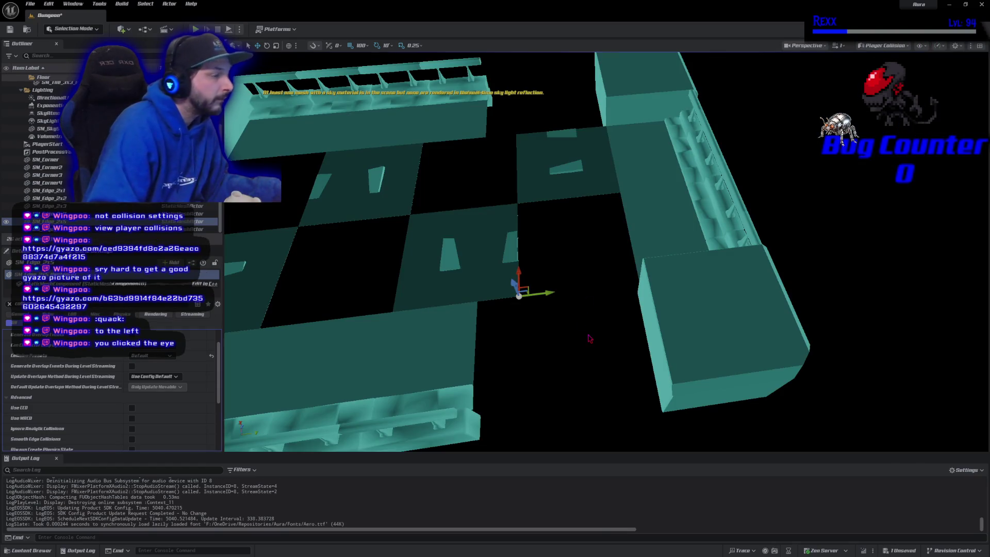
Zoom out in Player Collision view and playtest running the character toward the back wall
{"action": "scroll", "coordinate": [678, 221], "scroll_direction": "down", "scroll_amount": 6}
{"action": "scroll", "coordinate": [587, 334], "scroll_direction": "down", "scroll_amount": 3}
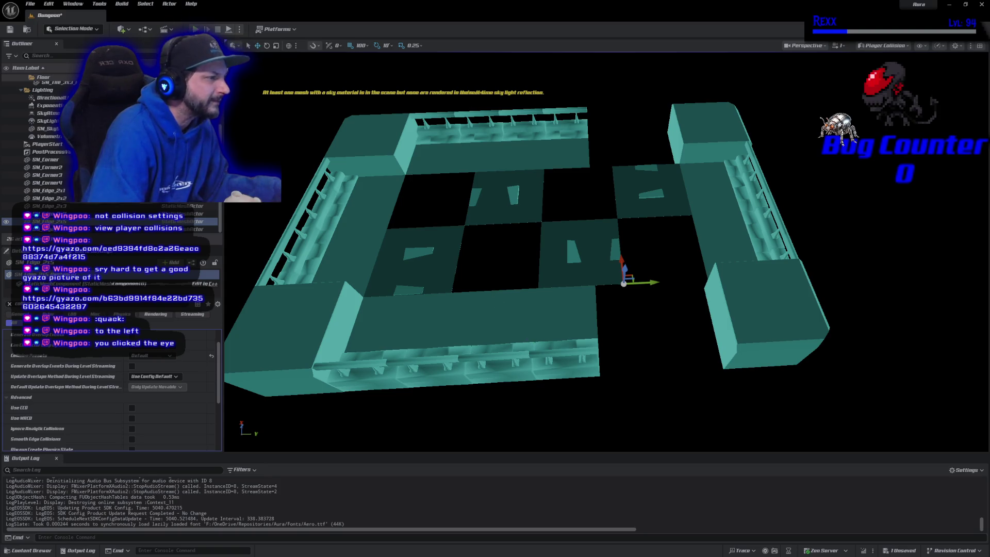
{"action": "left_click", "coordinate": [195, 28]}
{"action": "key", "text": "w"}
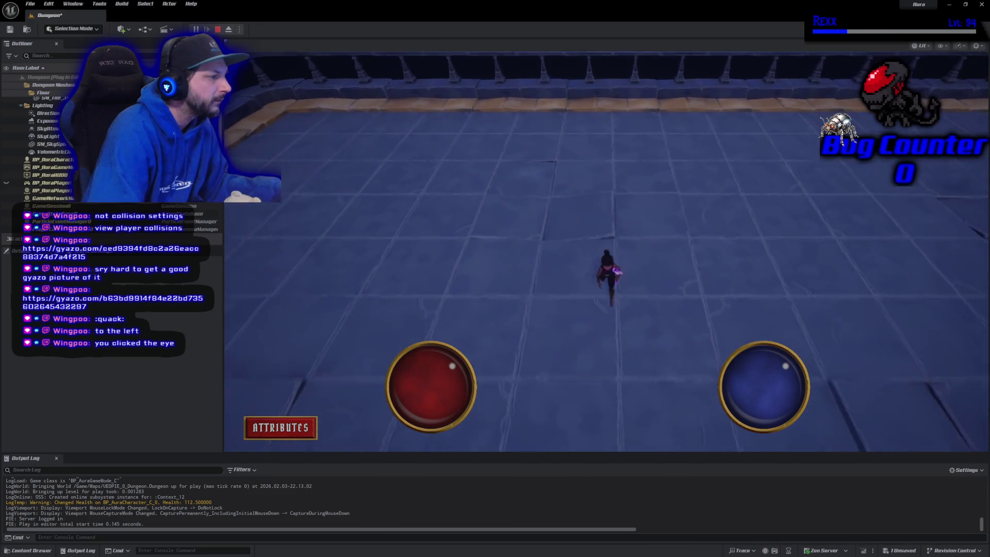
{"action": "key", "text": "w"}
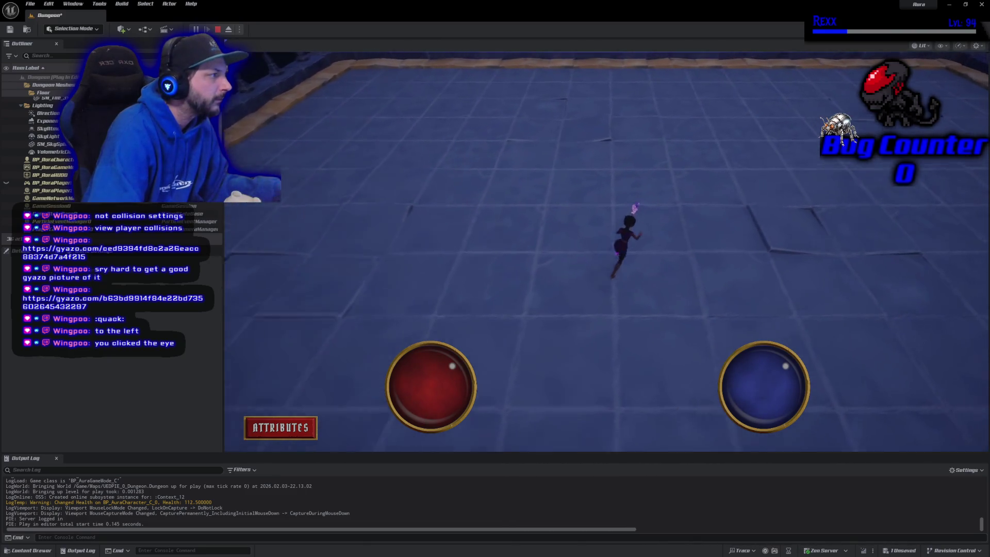
{"action": "key", "text": "w"}
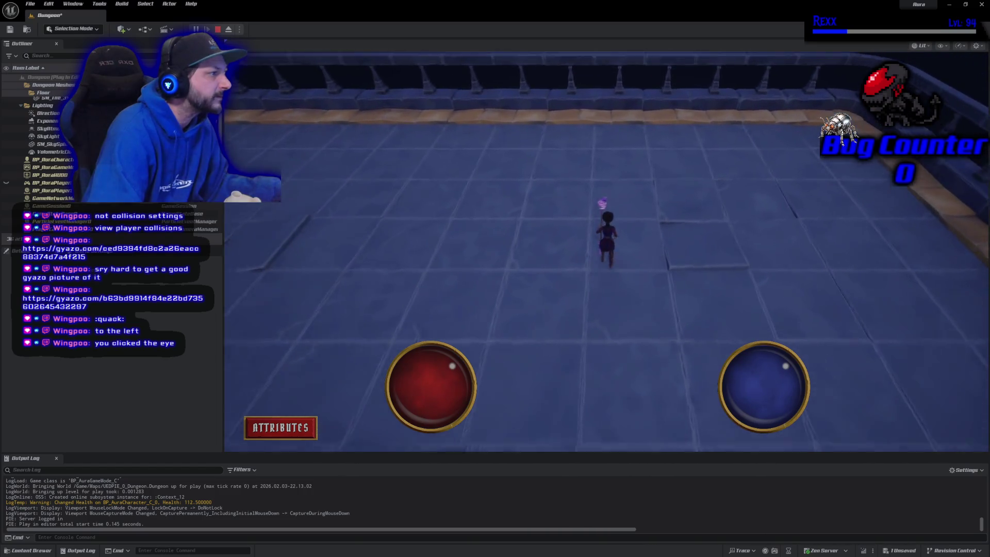
{"action": "key", "text": "Escape"}
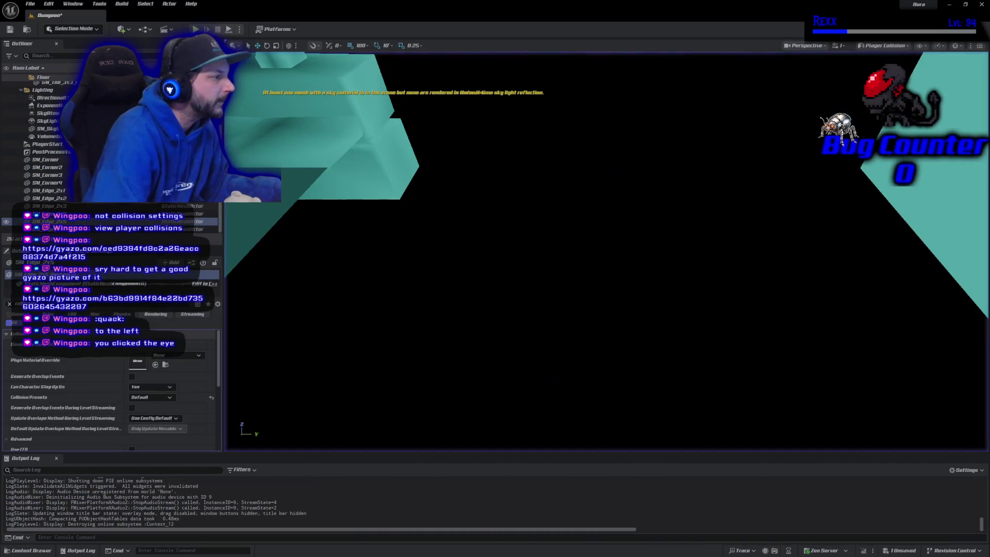
Orbit to an overview of the room's collision shapes, then return the viewport to Lit with Alt+4
{"action": "left_click_drag", "start_coordinate": [466, 265], "coordinate": [465, 443]}
{"action": "left_click_drag", "start_coordinate": [442, 196], "coordinate": [442, 214]}
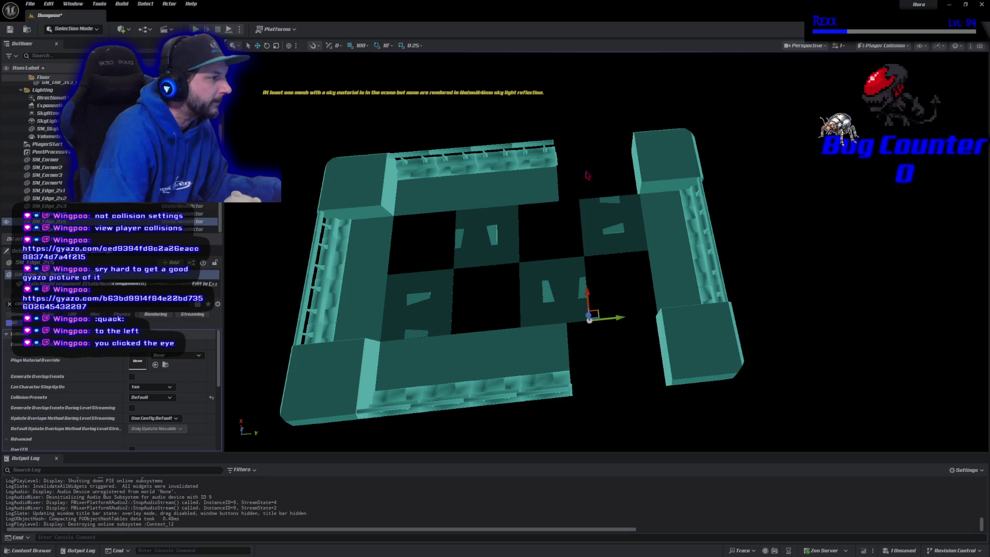
{"action": "left_click", "coordinate": [922, 49]}
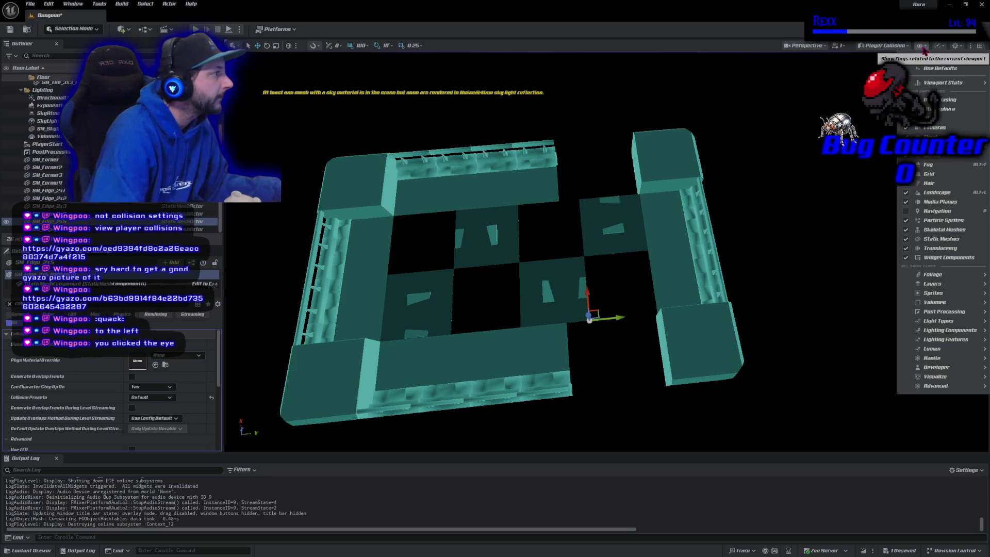
{"action": "mouse_move", "coordinate": [928, 293]}
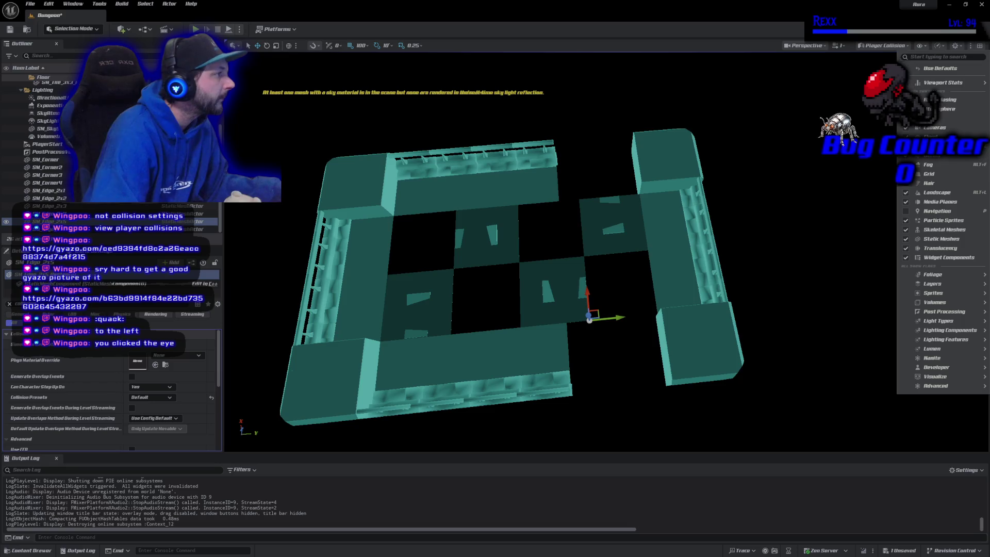
{"action": "key", "text": "Escape"}
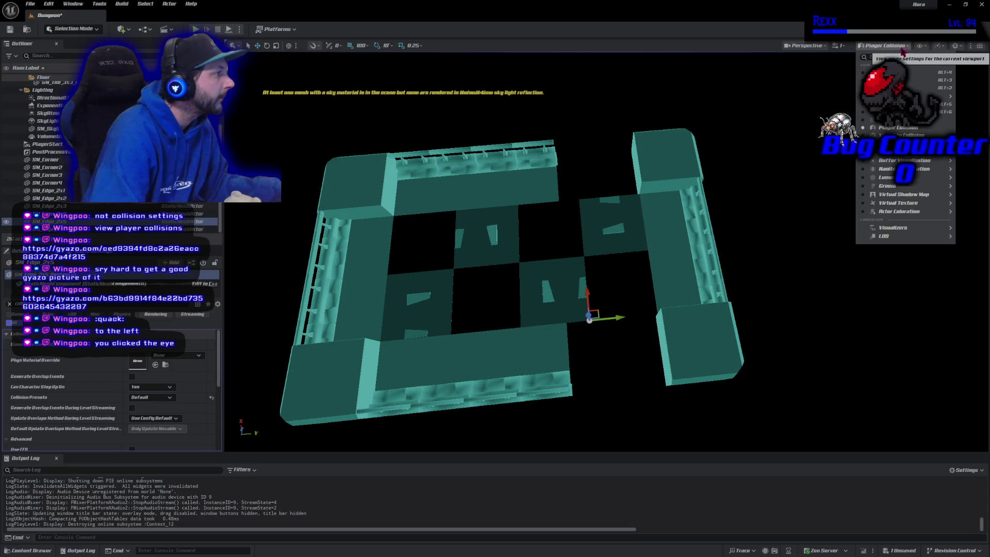
{"action": "key", "text": "alt+4"}
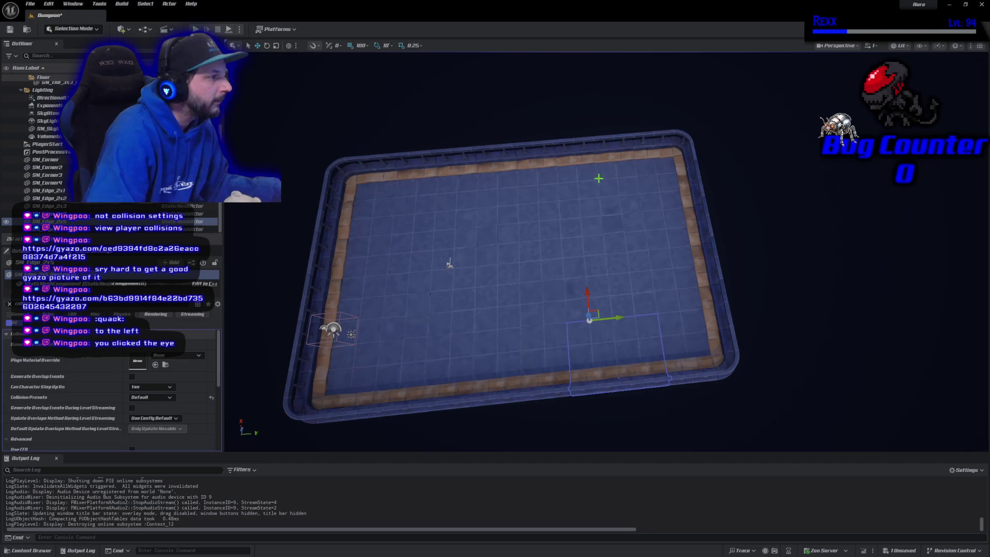
Ctrl-select the top edge piece and scroll through both pieces' Collision section in Details
{"action": "left_click", "coordinate": [597, 173], "text": "ctrl"}
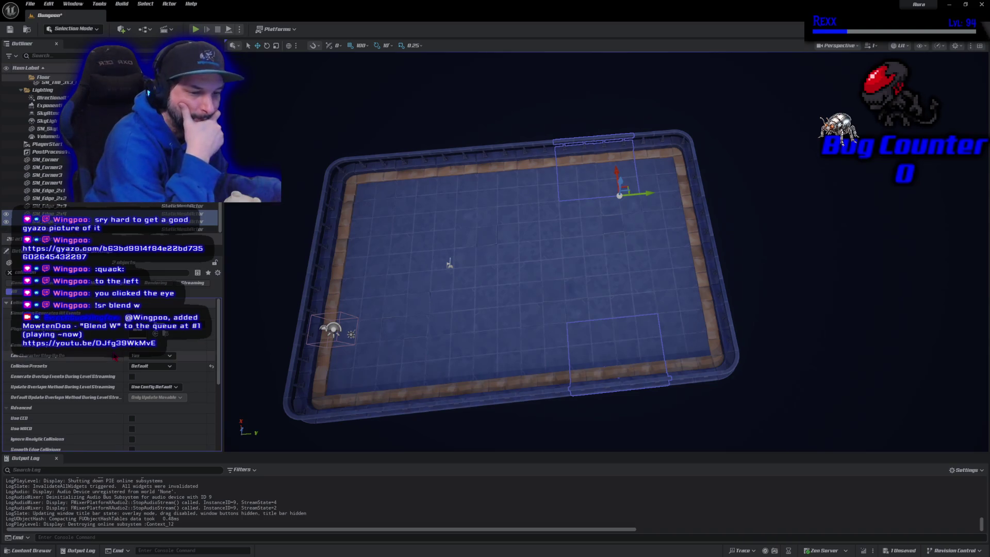
{"action": "scroll", "coordinate": [104, 359], "scroll_direction": "down", "scroll_amount": 1}
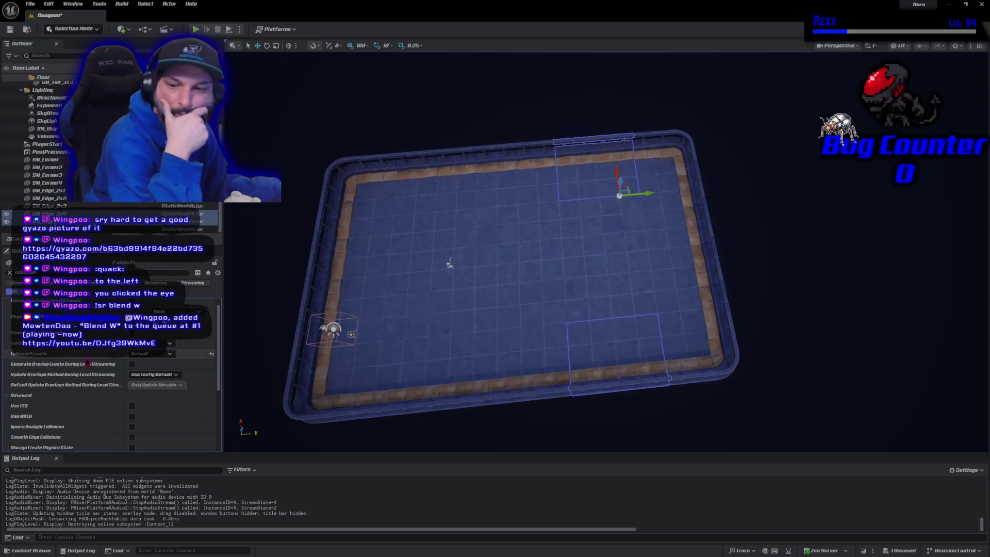
{"action": "scroll", "coordinate": [87, 362], "scroll_direction": "down", "scroll_amount": 4}
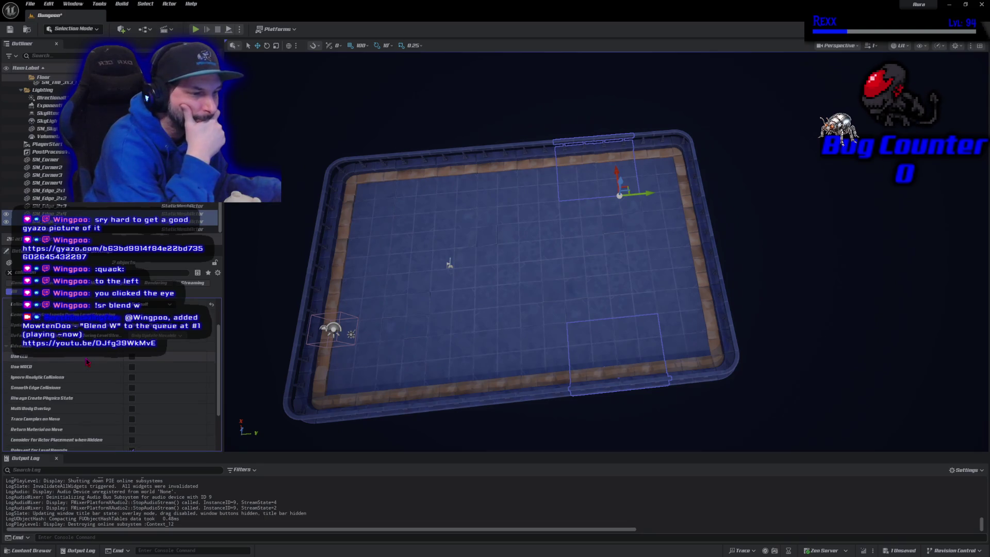
{"action": "scroll", "coordinate": [87, 362], "scroll_direction": "up", "scroll_amount": 5}
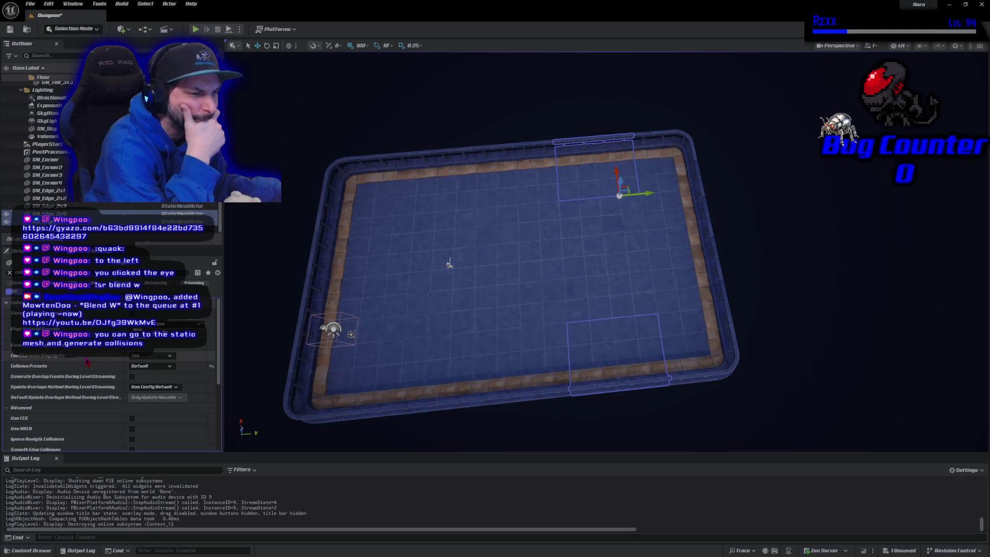
{"action": "scroll", "coordinate": [87, 362], "scroll_direction": "down", "scroll_amount": 8}
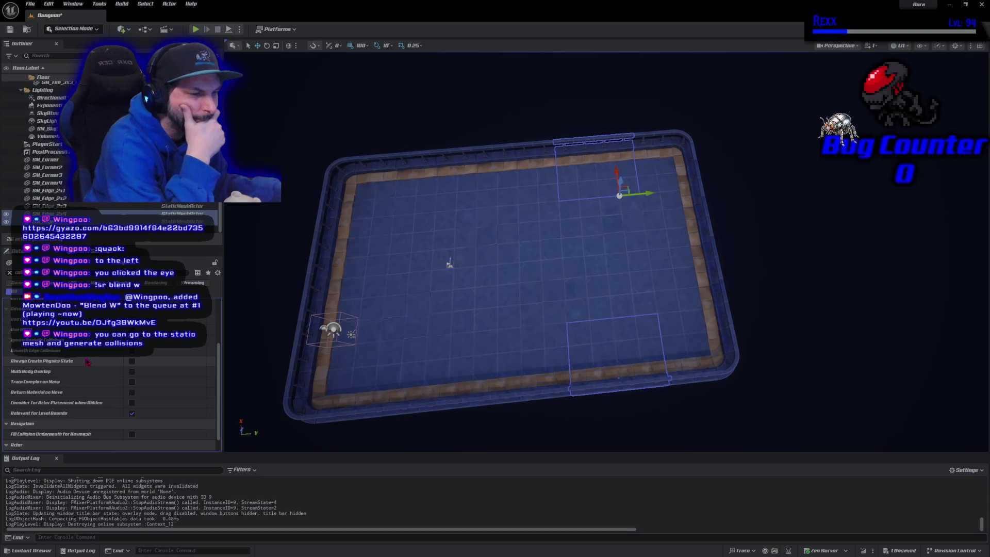
{"action": "scroll", "coordinate": [87, 362], "scroll_direction": "down", "scroll_amount": 1}
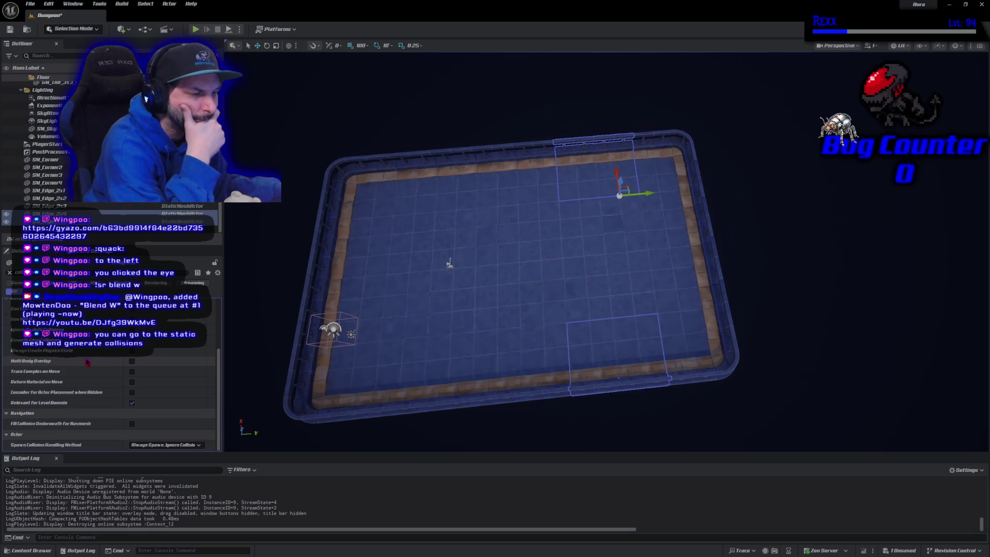
Browse the Dungeon folder in the Content Drawer and open SM_Edge_2x2 in the Static Mesh Editor
{"action": "left_click", "coordinate": [31, 550]}
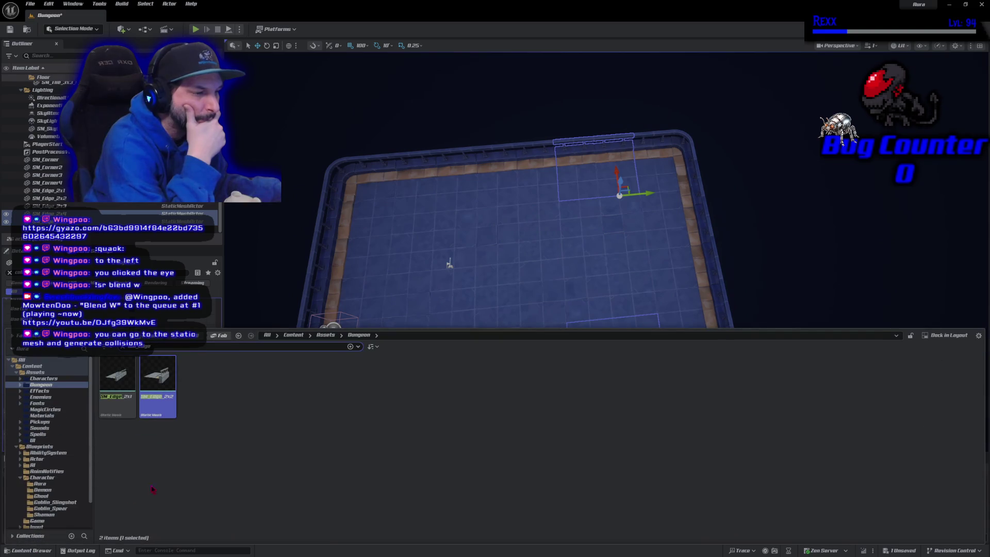
{"action": "mouse_move", "coordinate": [163, 408]}
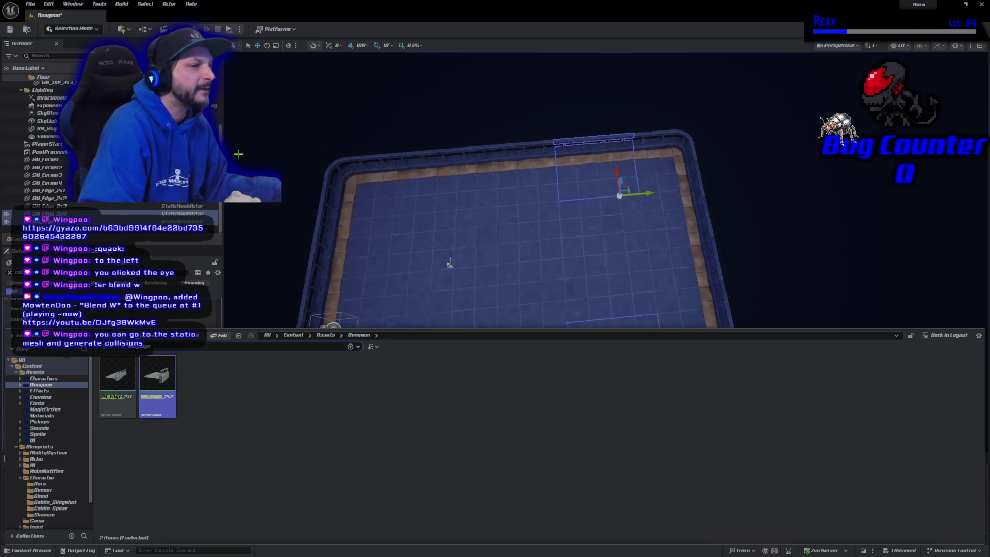
{"action": "left_click", "coordinate": [87, 206]}
{"action": "left_click", "coordinate": [88, 221], "text": "shift"}
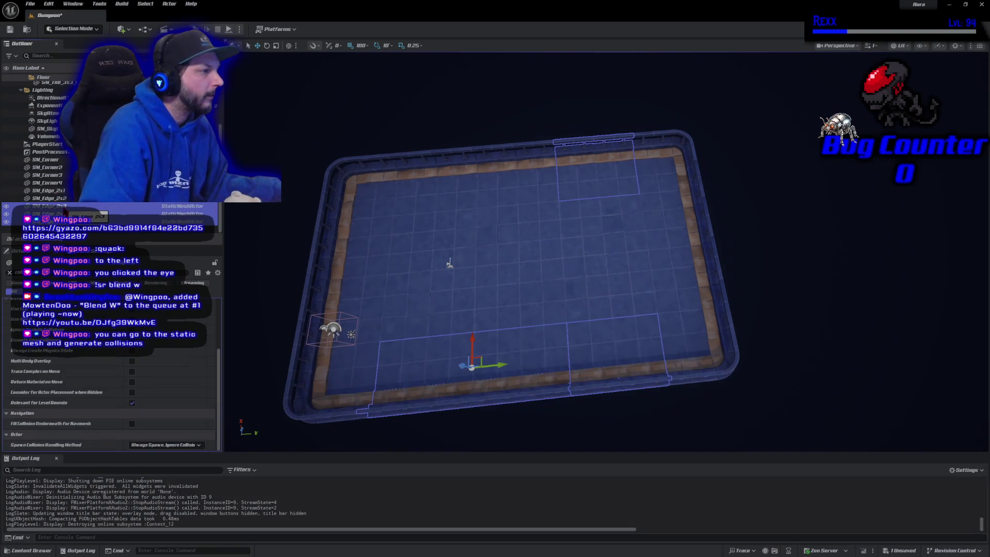
{"action": "left_click", "coordinate": [66, 200], "text": "ctrl"}
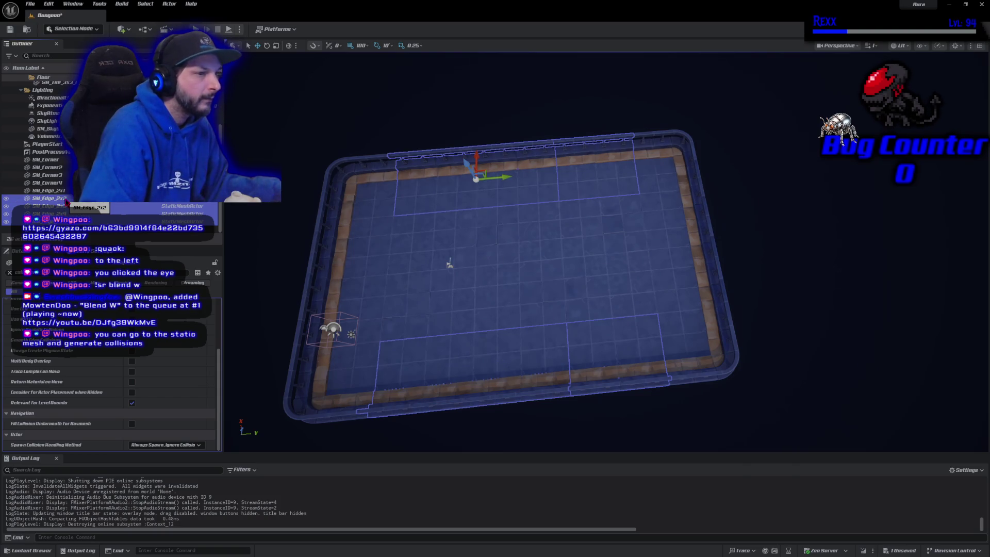
{"action": "left_click", "coordinate": [57, 190]}
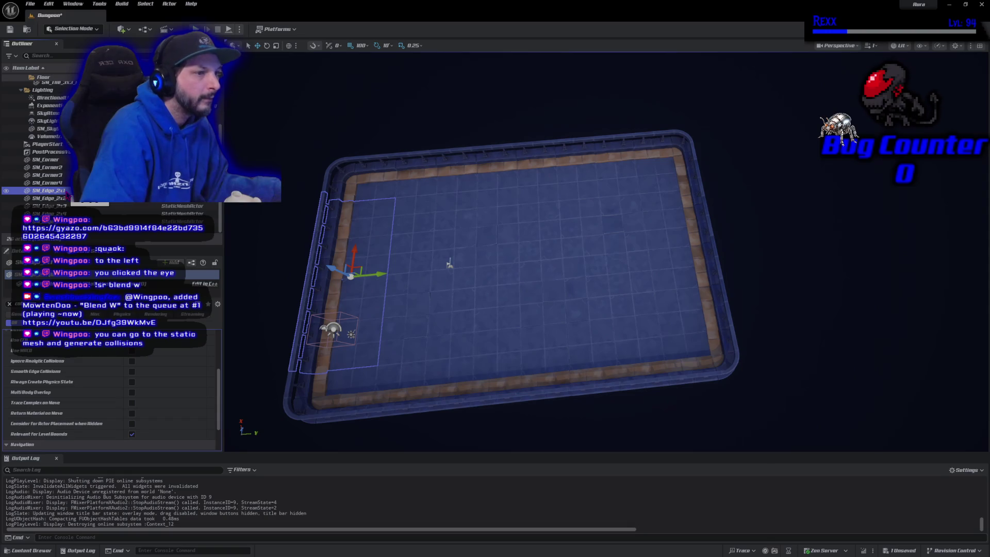
{"action": "left_click", "coordinate": [31, 550]}
{"action": "double_click", "coordinate": [166, 388]}
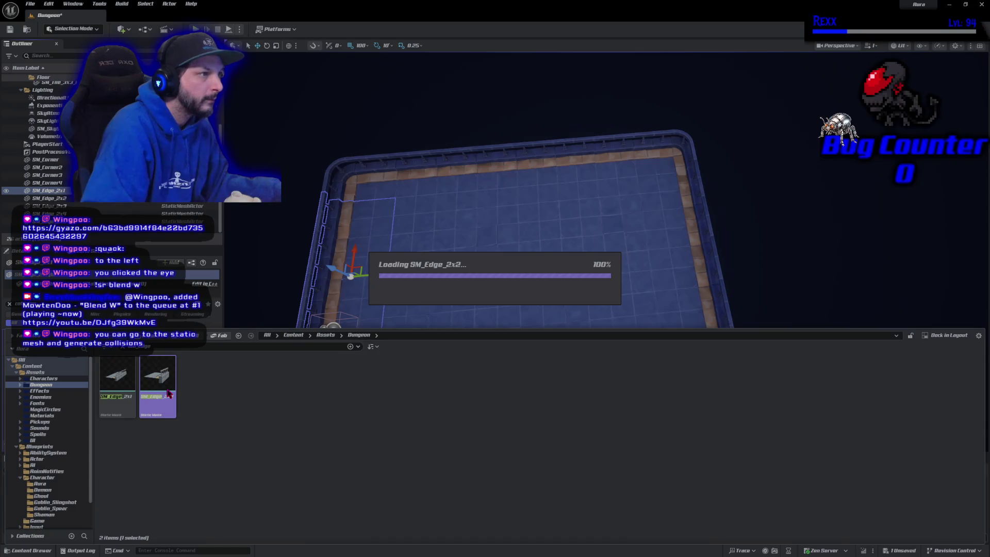
{"action": "scroll", "coordinate": [317, 339], "scroll_direction": "down", "scroll_amount": 5}
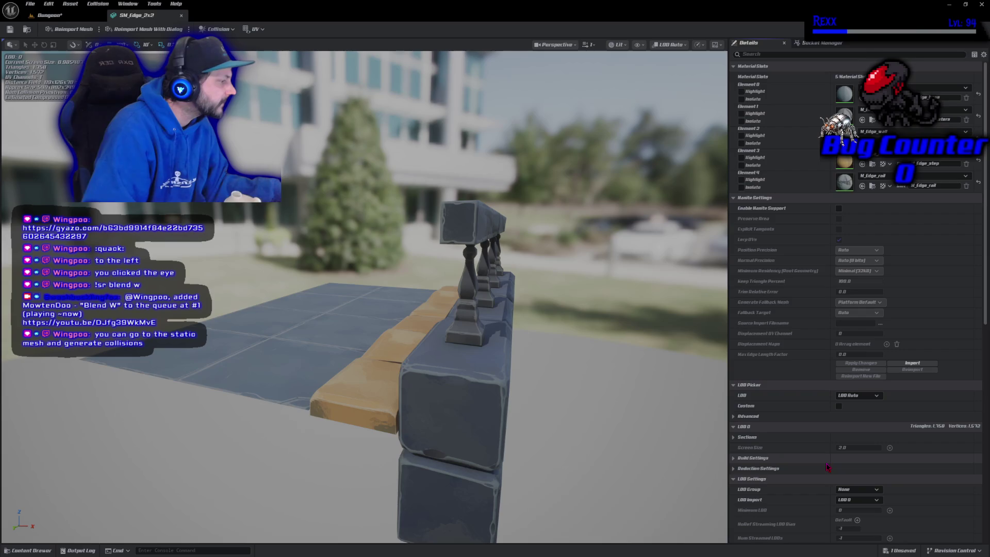
{"action": "scroll", "coordinate": [790, 328], "scroll_direction": "down", "scroll_amount": 3}
{"action": "scroll", "coordinate": [790, 329], "scroll_direction": "down", "scroll_amount": 10}
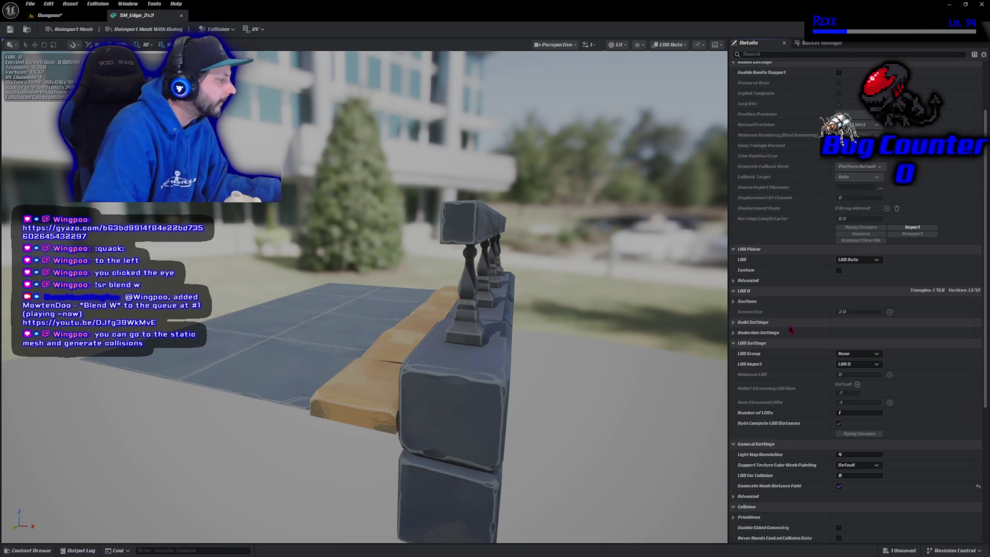
{"action": "scroll", "coordinate": [790, 330], "scroll_direction": "down", "scroll_amount": 5}
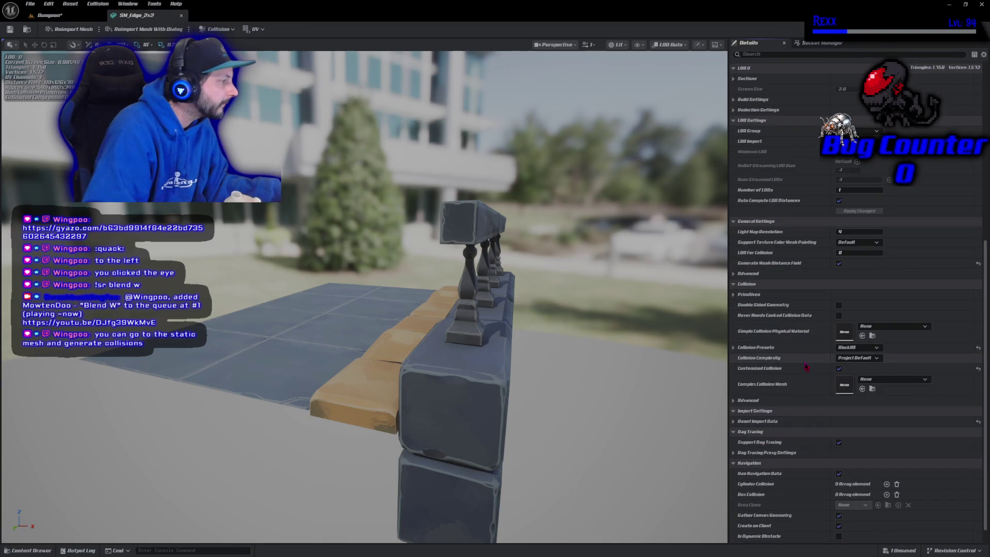
{"action": "scroll", "coordinate": [807, 366], "scroll_direction": "up", "scroll_amount": 3}
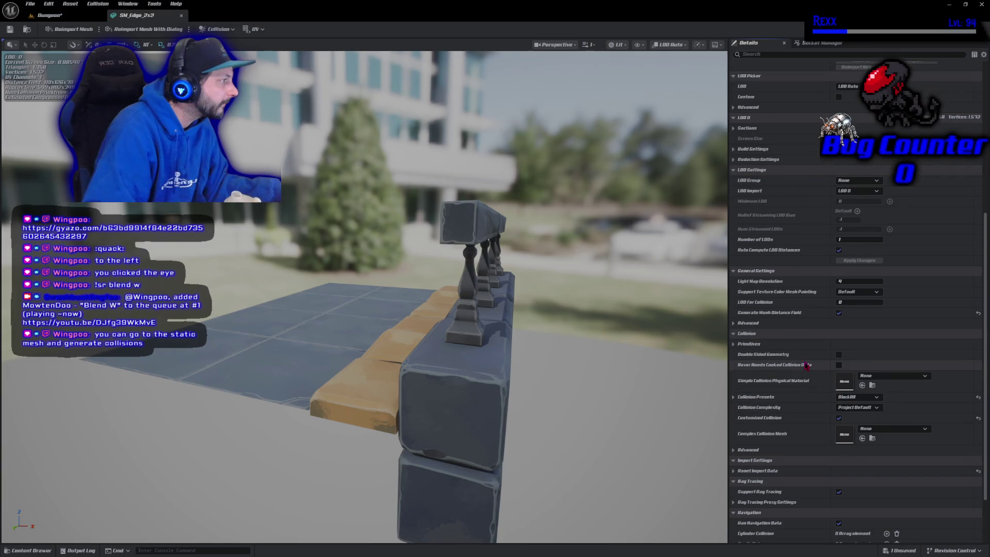
{"action": "scroll", "coordinate": [807, 365], "scroll_direction": "down", "scroll_amount": 4}
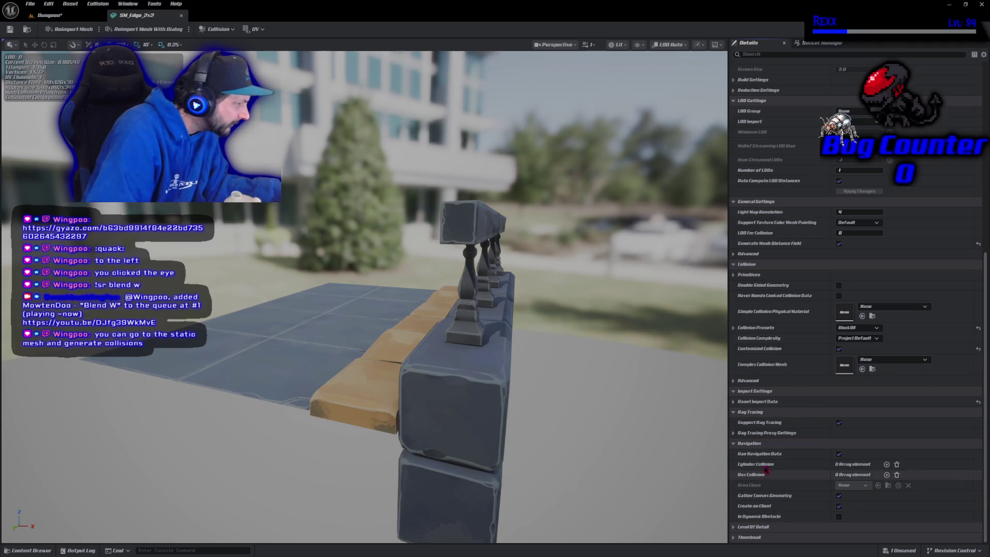
{"action": "scroll", "coordinate": [763, 444], "scroll_direction": "up", "scroll_amount": 2}
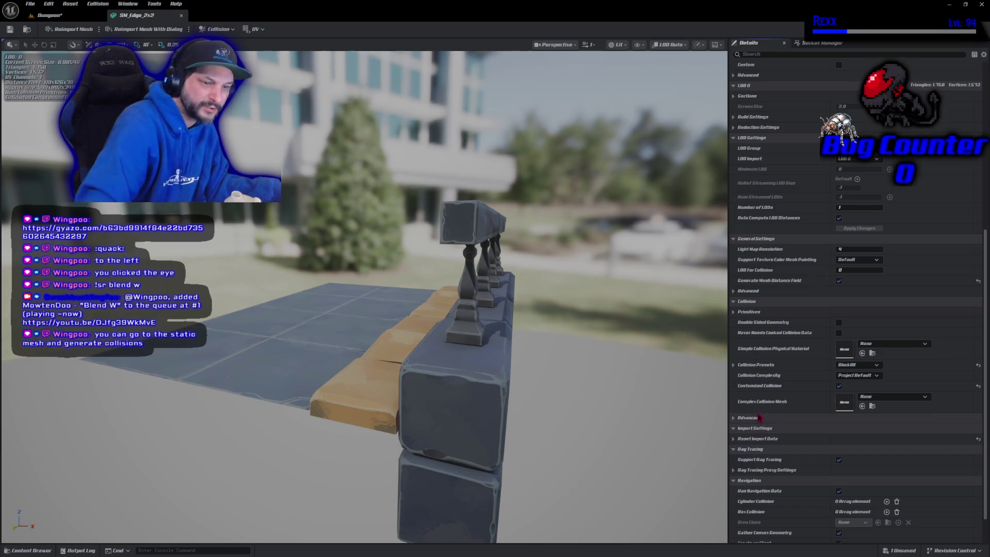
{"action": "scroll", "coordinate": [758, 410], "scroll_direction": "up", "scroll_amount": 10}
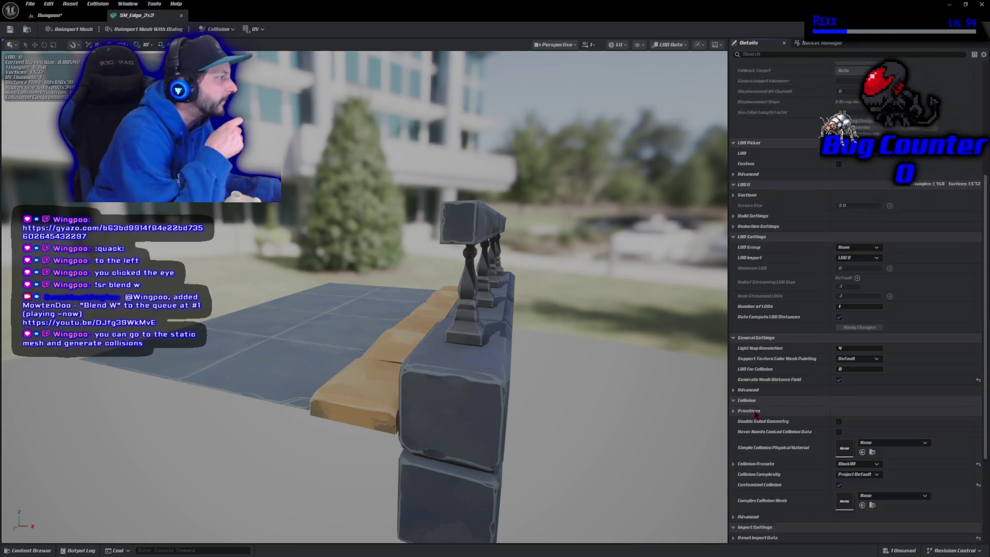
{"action": "scroll", "coordinate": [752, 421], "scroll_direction": "up", "scroll_amount": 5}
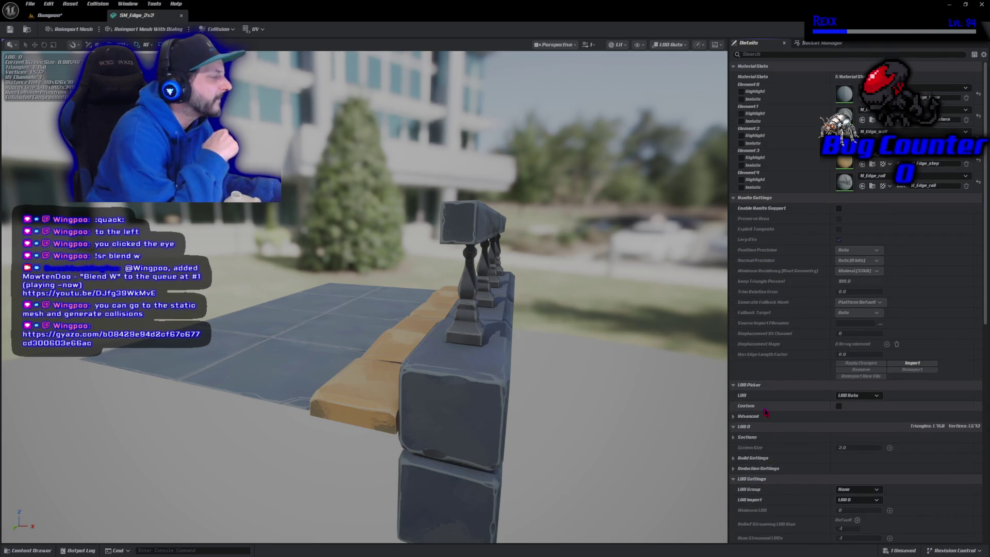
{"action": "scroll", "coordinate": [750, 405], "scroll_direction": "down", "scroll_amount": 8}
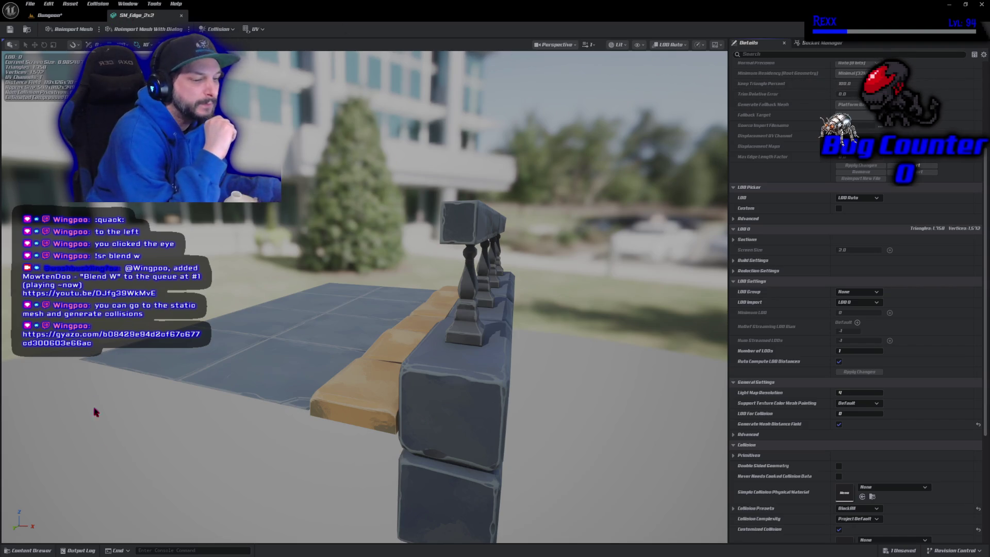
{"action": "scroll", "coordinate": [870, 226], "scroll_direction": "up", "scroll_amount": 8}
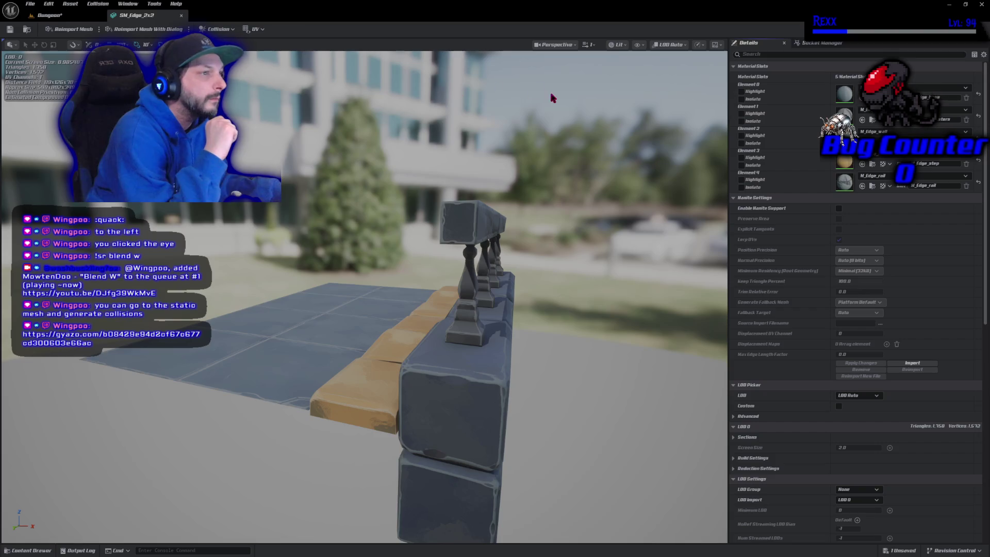
{"action": "left_click", "coordinate": [218, 29]}
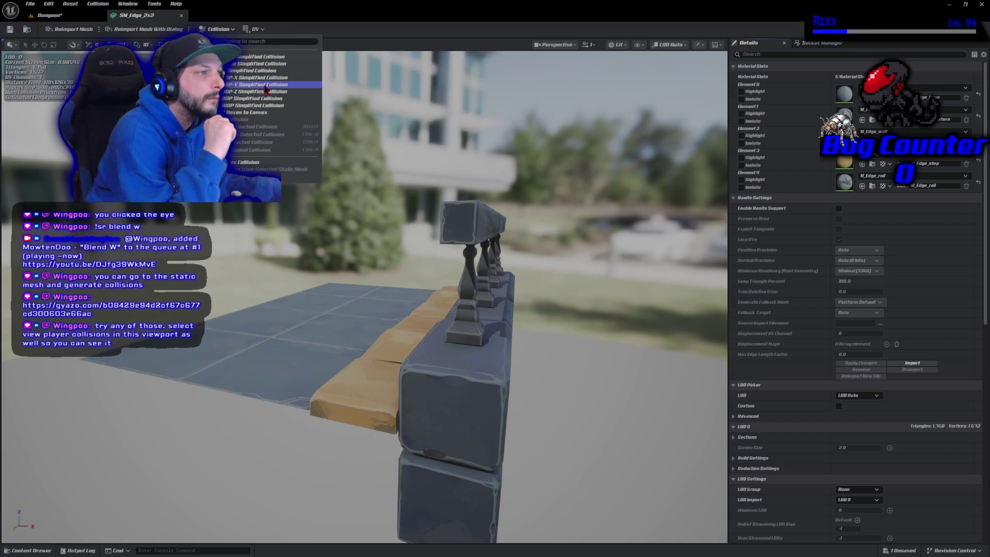
{"action": "left_click", "coordinate": [262, 71]}
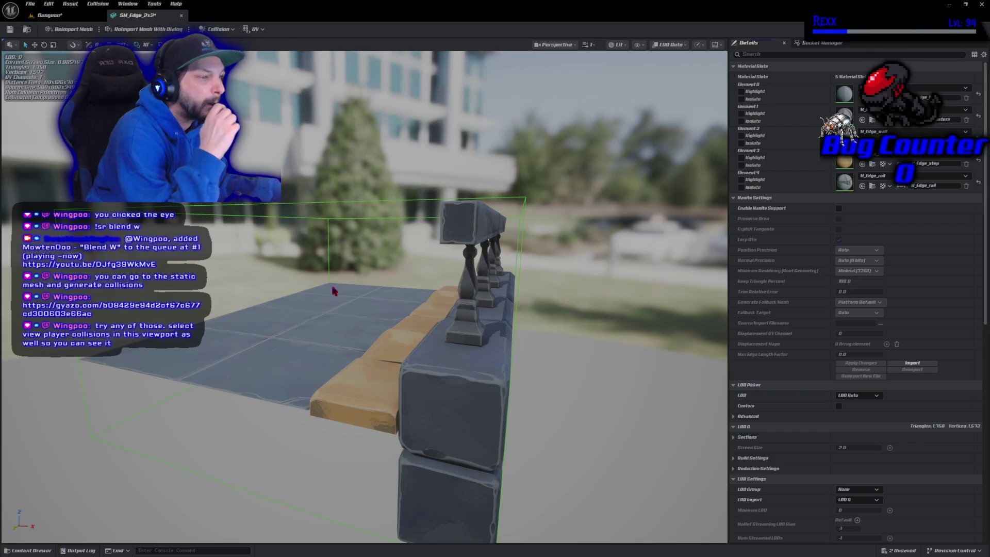
{"action": "left_click_drag", "start_coordinate": [332, 292], "coordinate": [392, 325]}
{"action": "key", "text": "ctrl+z"}
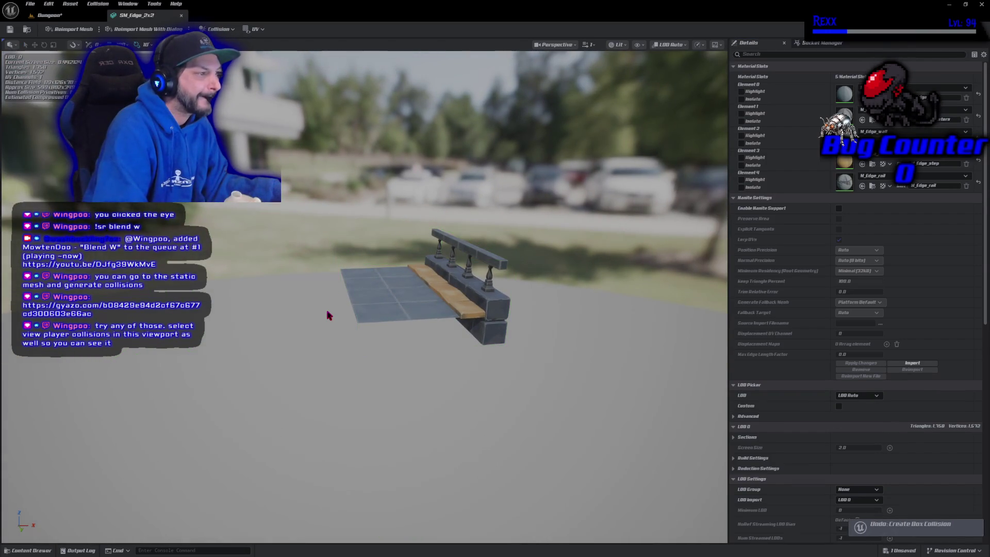
{"action": "left_click", "coordinate": [217, 29]}
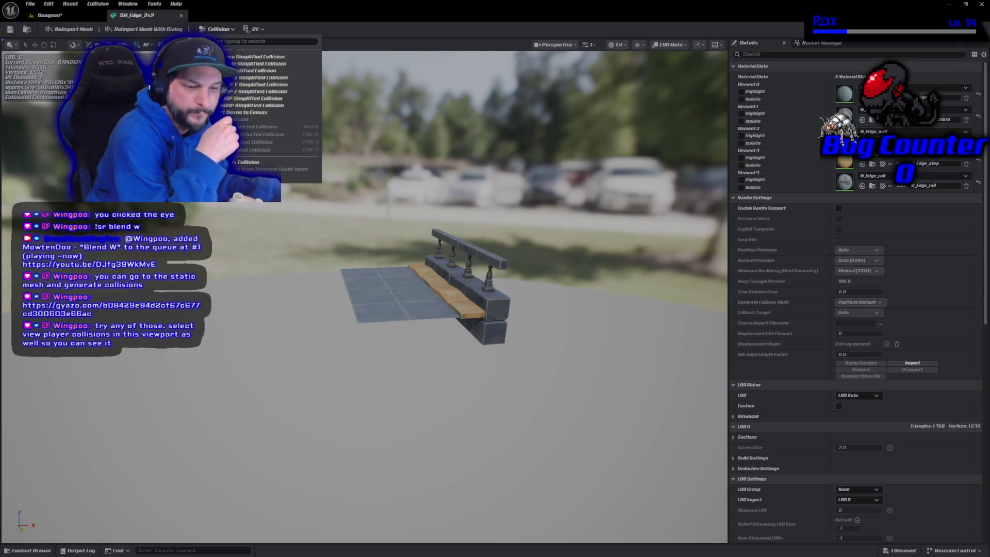
{"action": "key", "text": "Escape"}
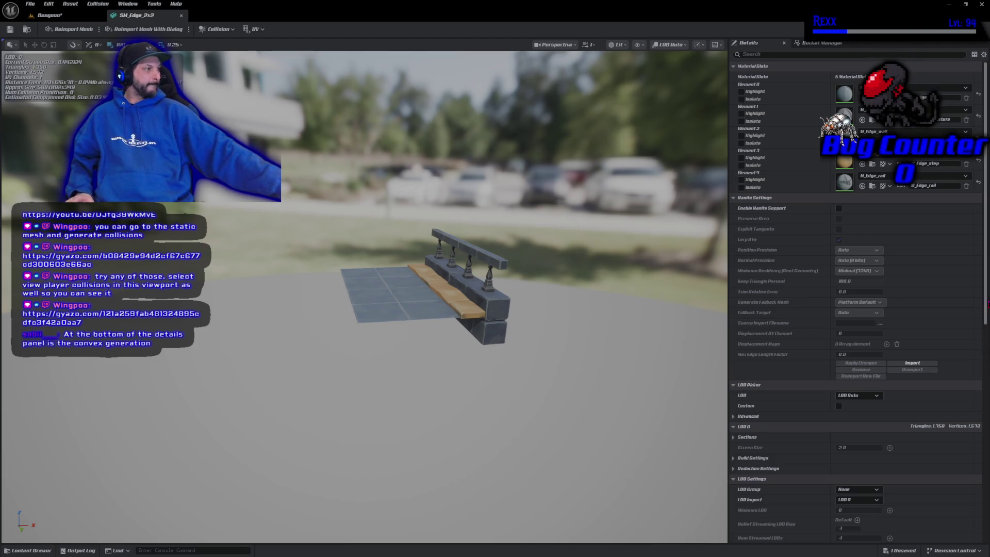
{"action": "scroll", "coordinate": [987, 365], "scroll_direction": "down", "scroll_amount": 10}
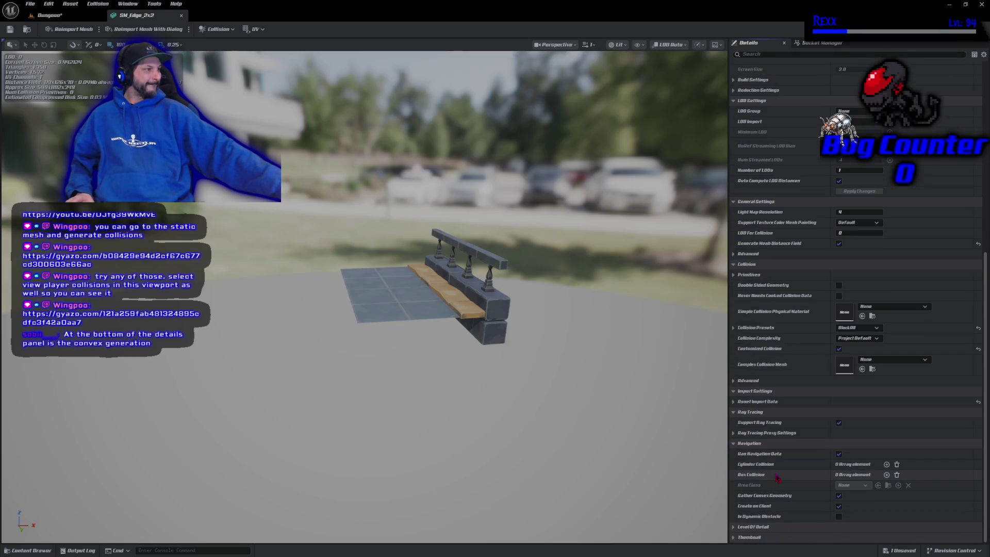
Search the mesh properties for 'convex', then switch back to the Dungeon level and save it
{"action": "left_click", "coordinate": [775, 54]}
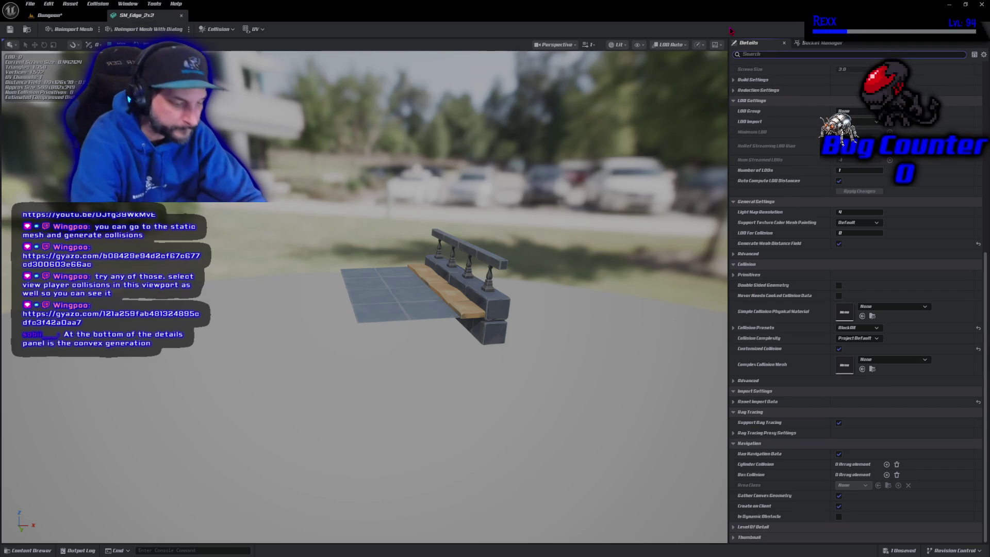
{"action": "type", "text": "convex"}
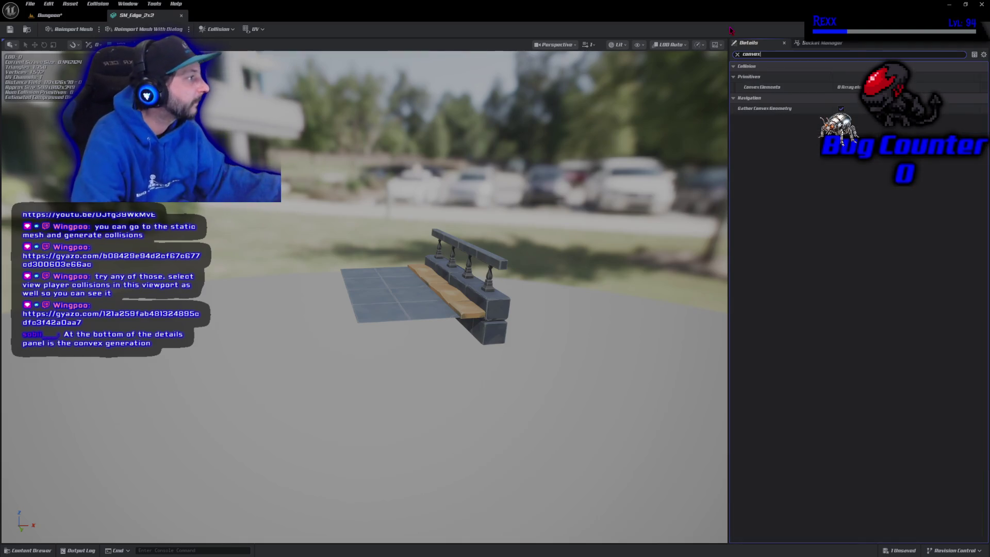
{"action": "mouse_move", "coordinate": [784, 113]}
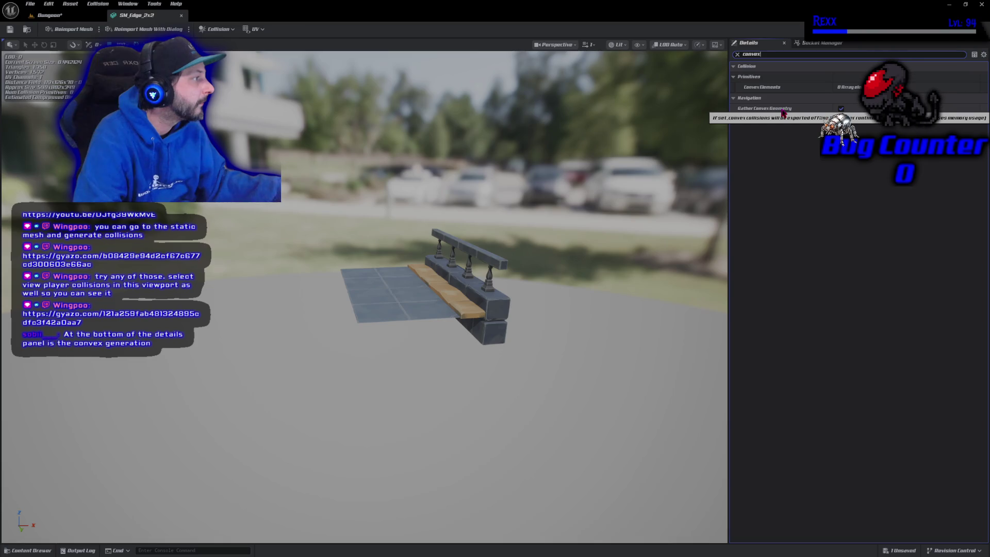
{"action": "left_click", "coordinate": [738, 55]}
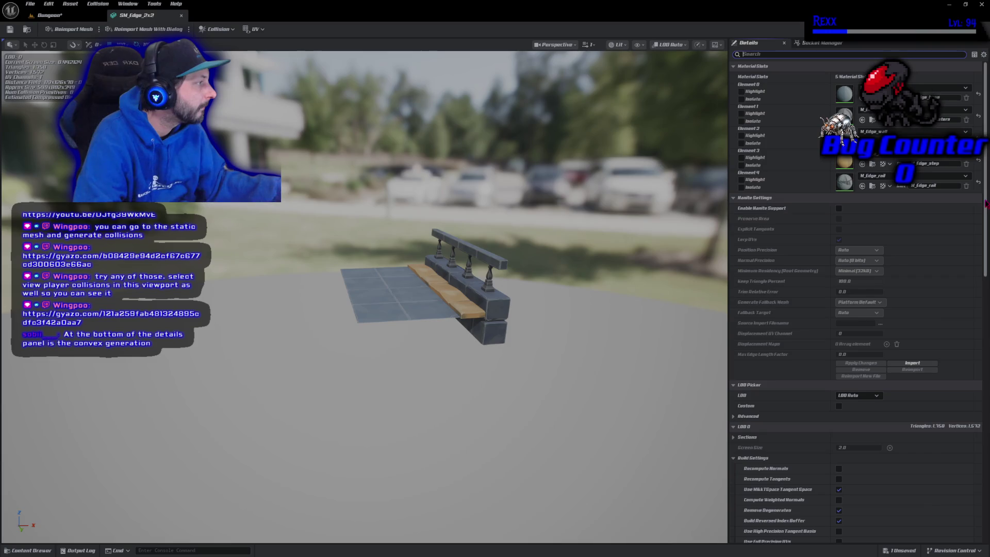
{"action": "scroll", "coordinate": [967, 223], "scroll_direction": "down", "scroll_amount": 15}
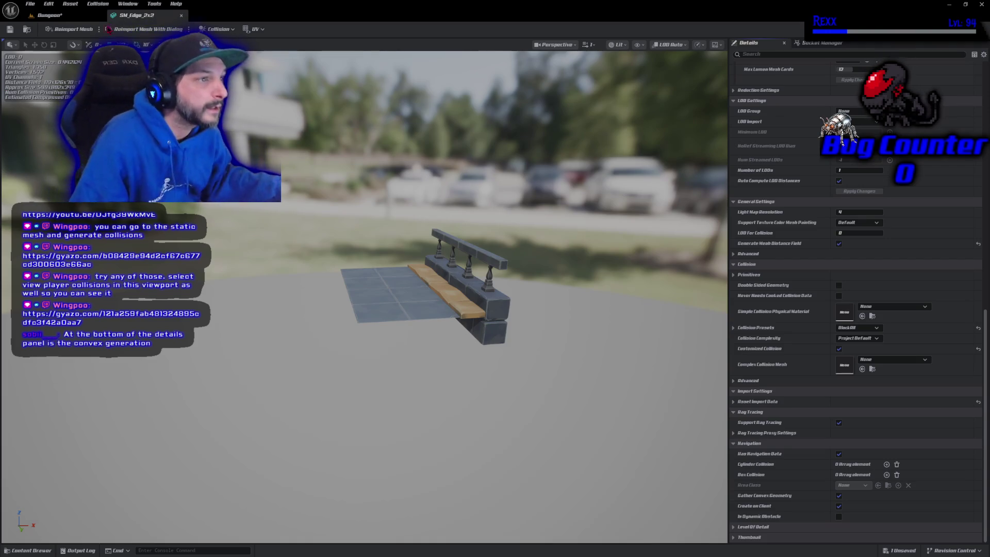
{"action": "left_click", "coordinate": [72, 20]}
{"action": "key", "text": "ctrl+s"}
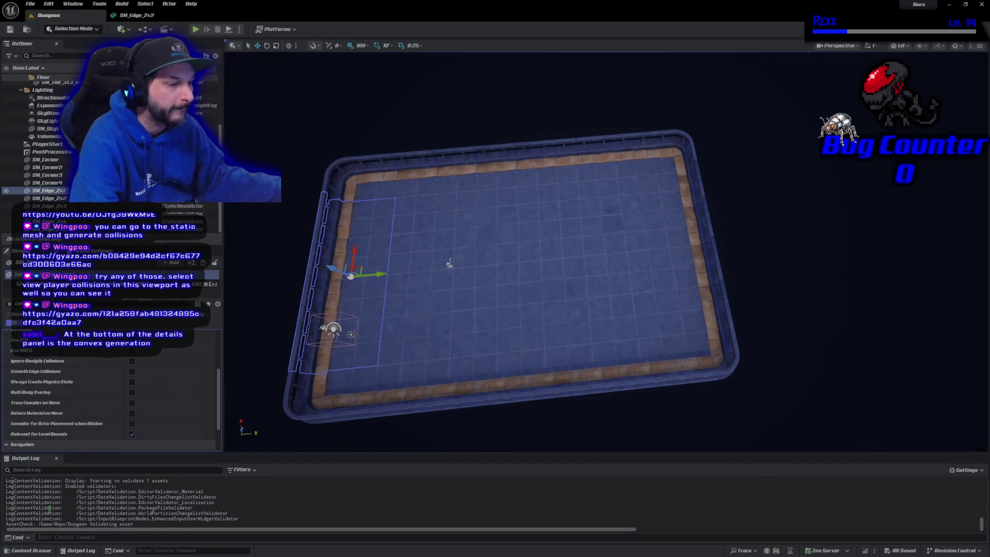
{"action": "left_click", "coordinate": [31, 550]}
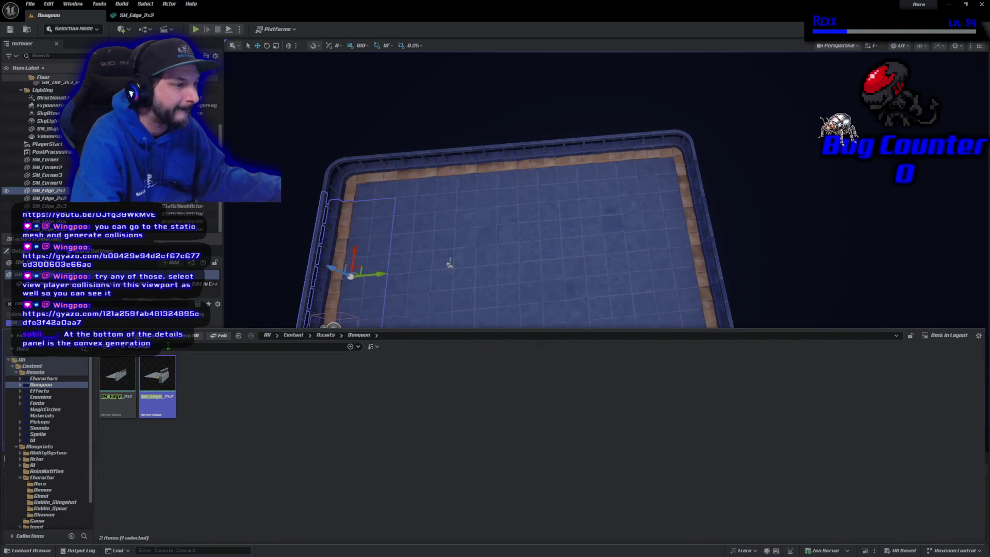
{"action": "type", "text": "pillar"}
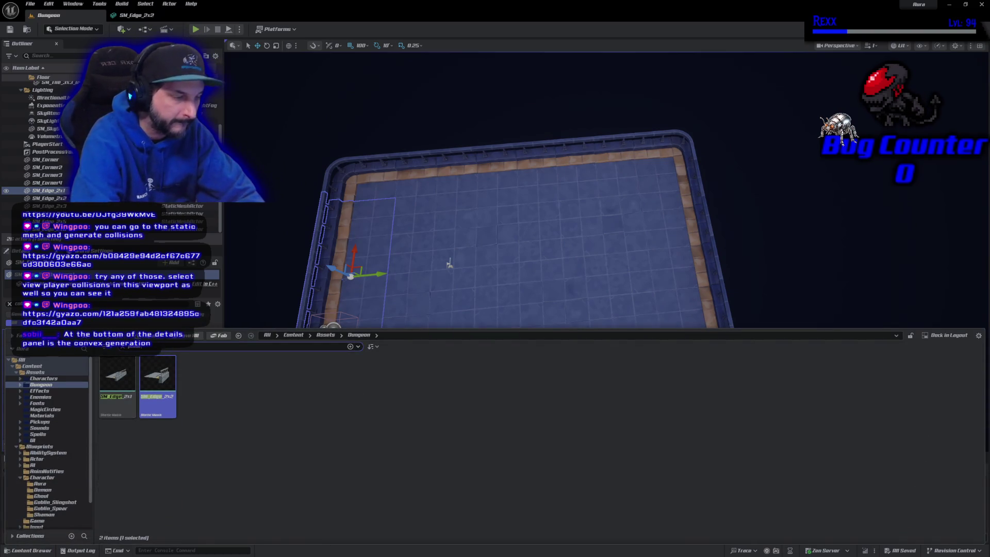
{"action": "mouse_move", "coordinate": [277, 379]}
{"action": "left_mouse_down"}
{"action": "mouse_move", "coordinate": [574, 234]}
{"action": "mouse_move", "coordinate": [658, 164]}
{"action": "left_mouse_up"}
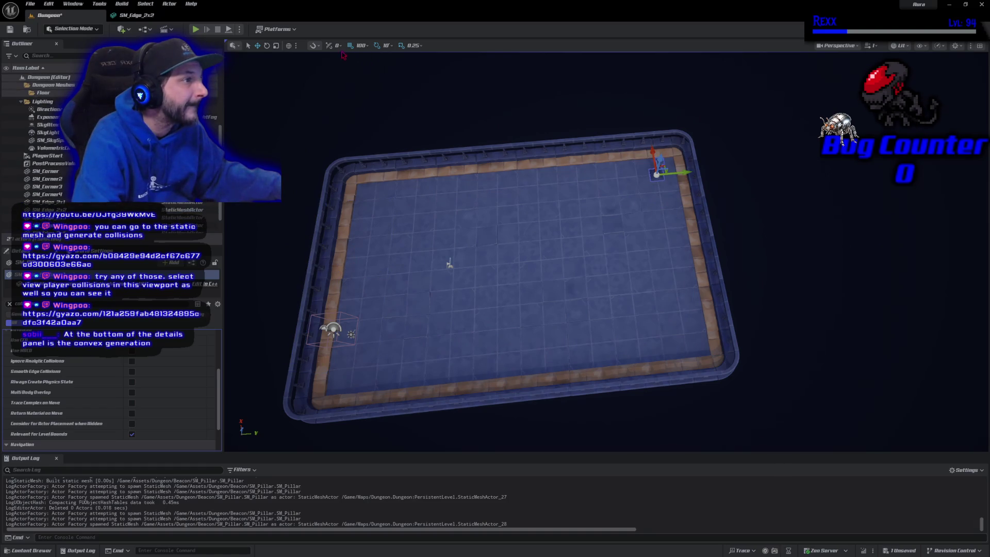
{"action": "key", "text": "f"}
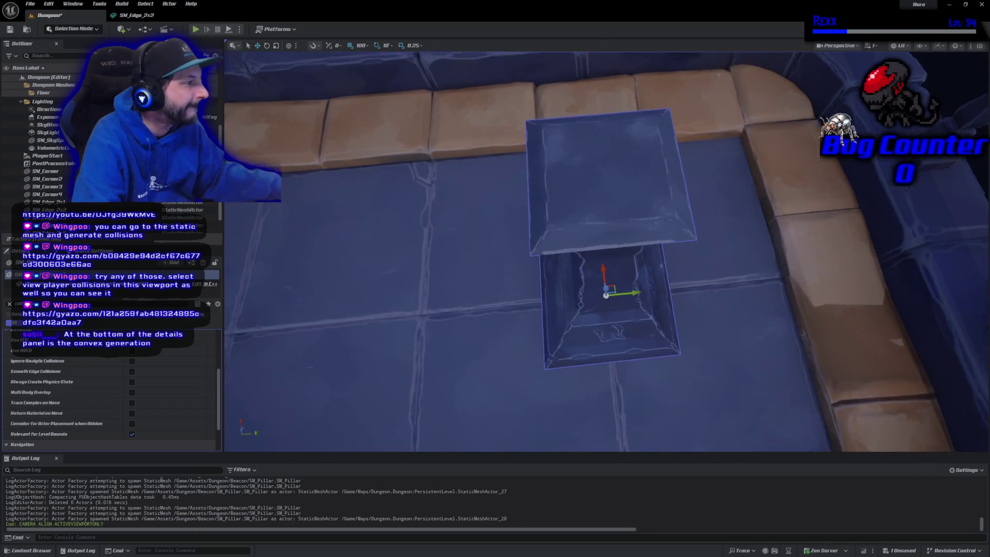
{"action": "scroll", "coordinate": [471, 184], "scroll_direction": "down", "scroll_amount": 5}
{"action": "key", "text": "e"}
{"action": "key", "text": "r"}
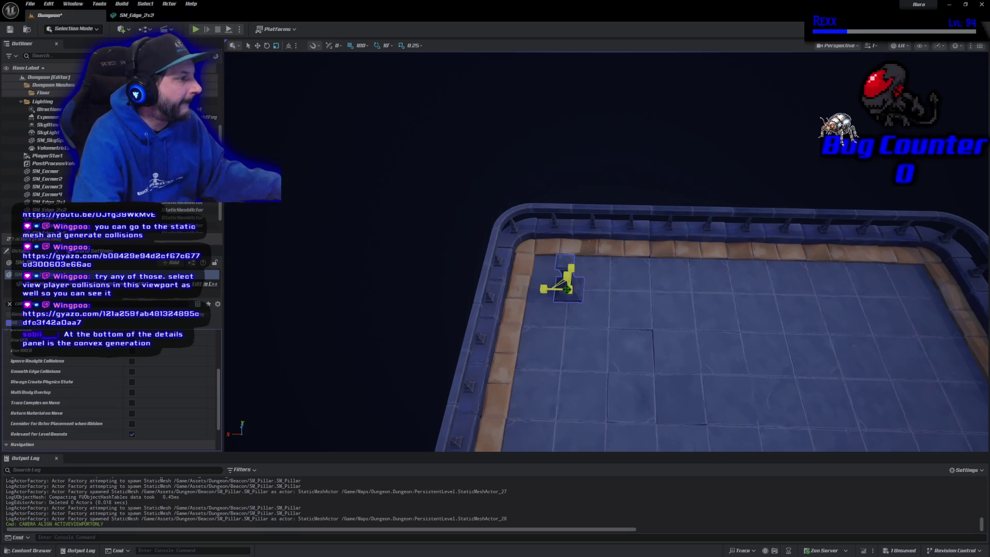
{"action": "left_click_drag", "start_coordinate": [570, 288], "coordinate": [572, 256]}
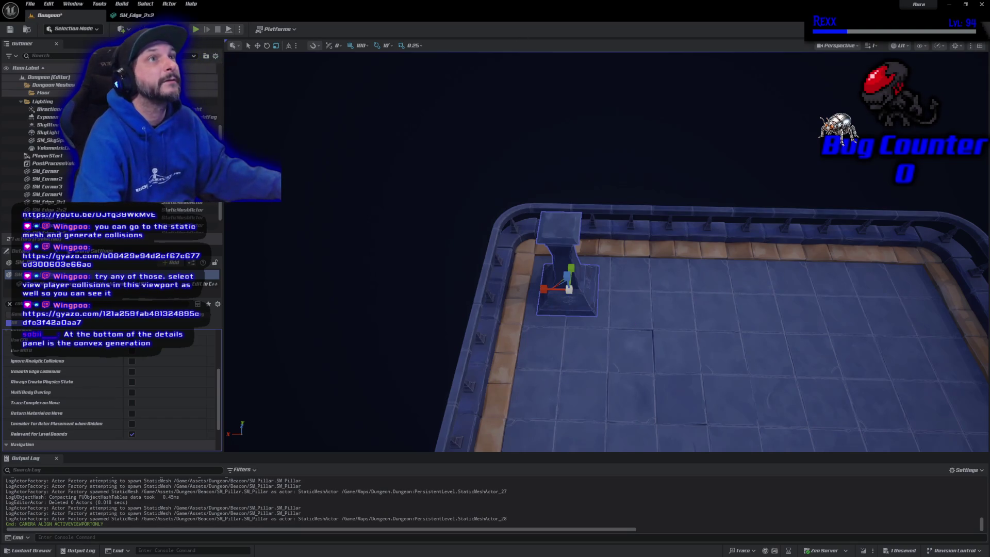
{"action": "key", "text": "Delete"}
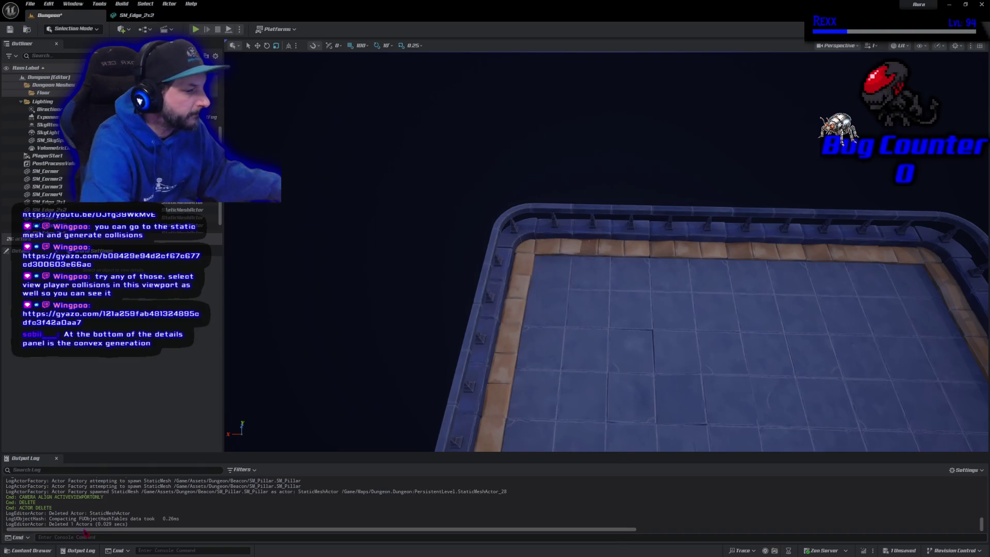
{"action": "left_click", "coordinate": [31, 550]}
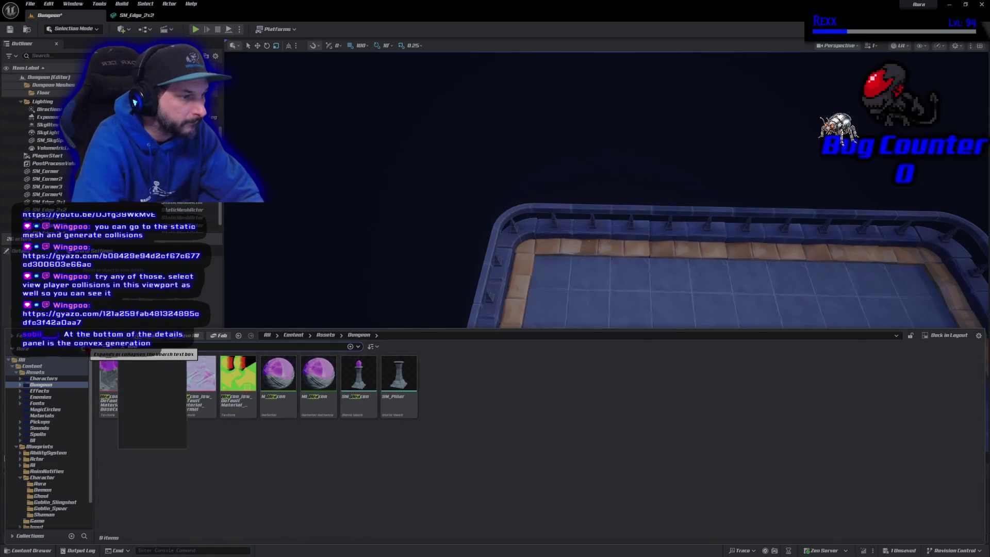
Place SM_Beacon with its purple crystal in a railed corner of the platform
{"action": "mouse_move", "coordinate": [358, 376]}
{"action": "left_mouse_down"}
{"action": "mouse_move", "coordinate": [537, 318]}
{"action": "mouse_move", "coordinate": [565, 283]}
{"action": "mouse_move", "coordinate": [569, 260]}
{"action": "left_mouse_up"}
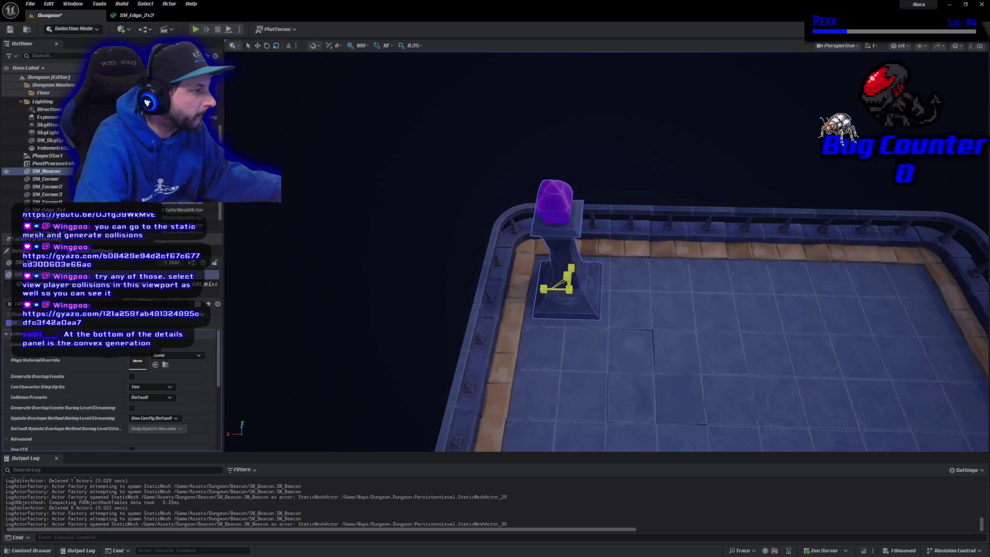
{"action": "left_click_drag", "start_coordinate": [581, 338], "coordinate": [581, 338]}
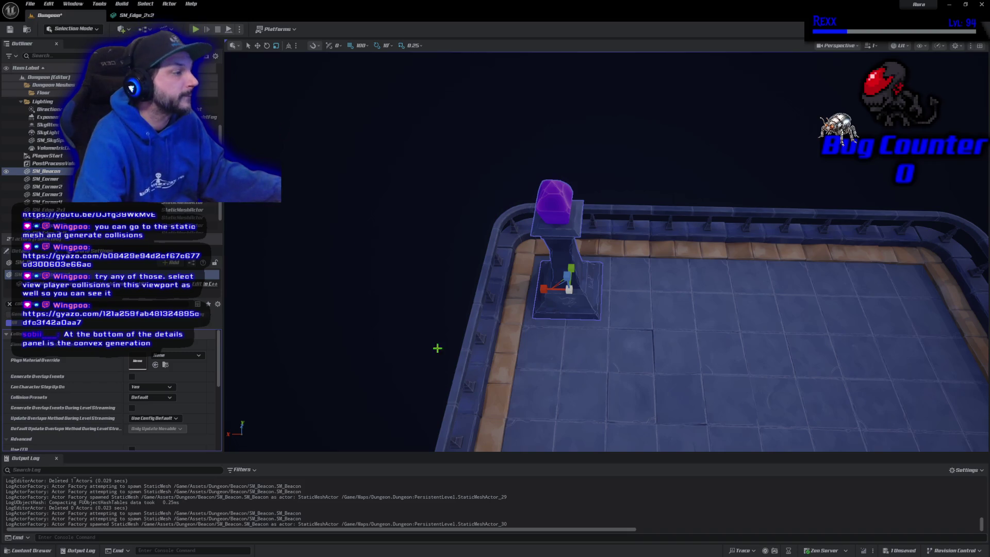
{"action": "scroll", "coordinate": [438, 348], "scroll_direction": "down", "scroll_amount": 5}
Drag an SM_Pillar from the Content Drawer onto the dungeon floor
{"action": "mouse_move", "coordinate": [438, 348]}
{"action": "left_mouse_down"}
{"action": "mouse_move", "coordinate": [530, 411]}
{"action": "mouse_move", "coordinate": [361, 376]}
{"action": "mouse_move", "coordinate": [429, 283]}
{"action": "left_mouse_up"}
{"action": "left_click", "coordinate": [31, 550]}
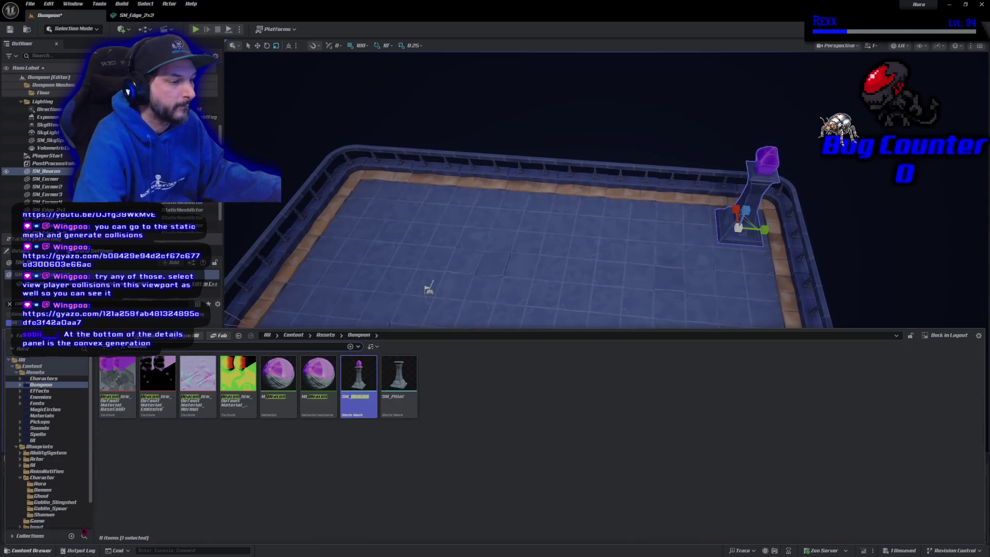
{"action": "mouse_move", "coordinate": [399, 384]}
{"action": "left_mouse_down"}
{"action": "mouse_move", "coordinate": [442, 364]}
{"action": "mouse_move", "coordinate": [603, 244]}
{"action": "mouse_move", "coordinate": [630, 214]}
{"action": "mouse_move", "coordinate": [640, 217]}
{"action": "mouse_move", "coordinate": [612, 236]}
{"action": "left_mouse_up"}
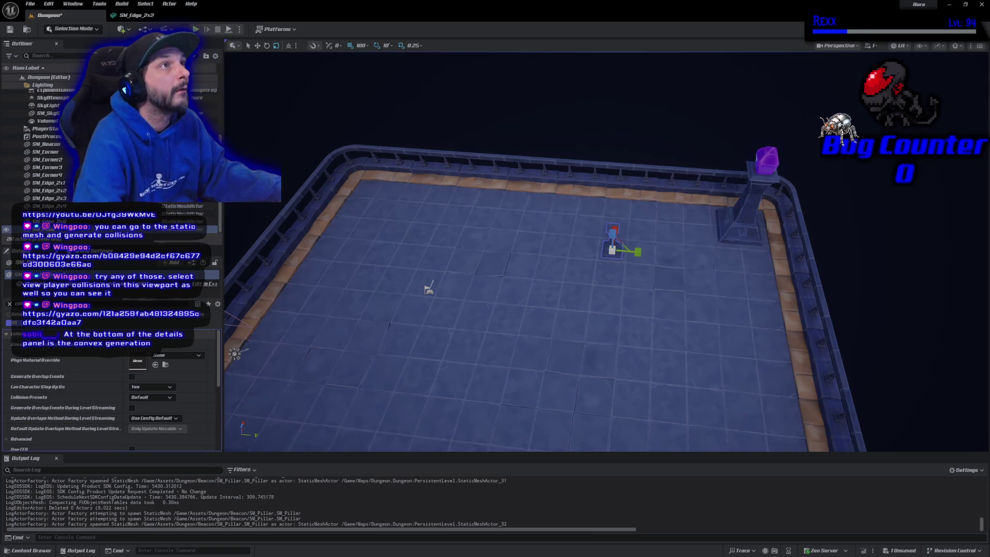
Clear the beacon search and browse to Content > Assets > Effects > Fire
{"action": "left_click", "coordinate": [26, 551]}
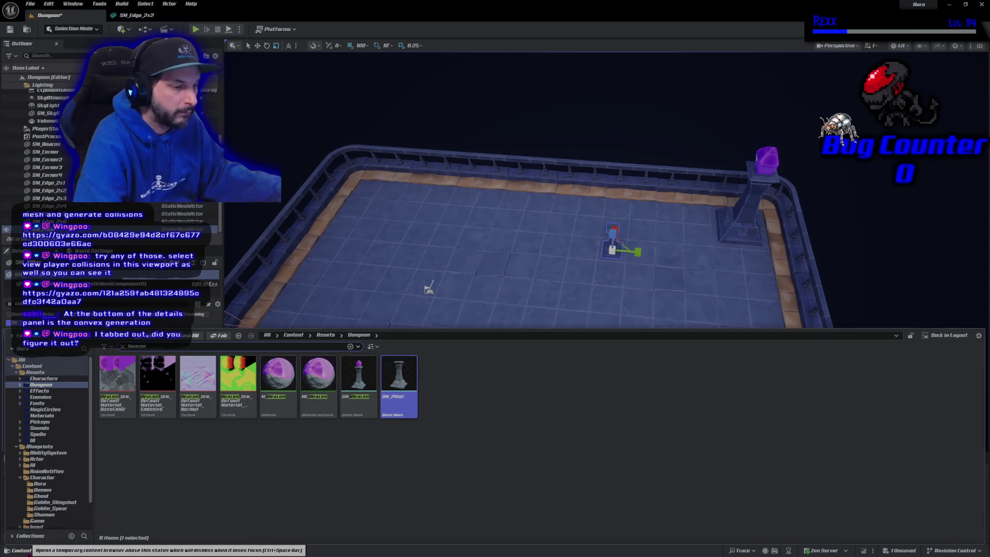
{"action": "left_click", "coordinate": [35, 371]}
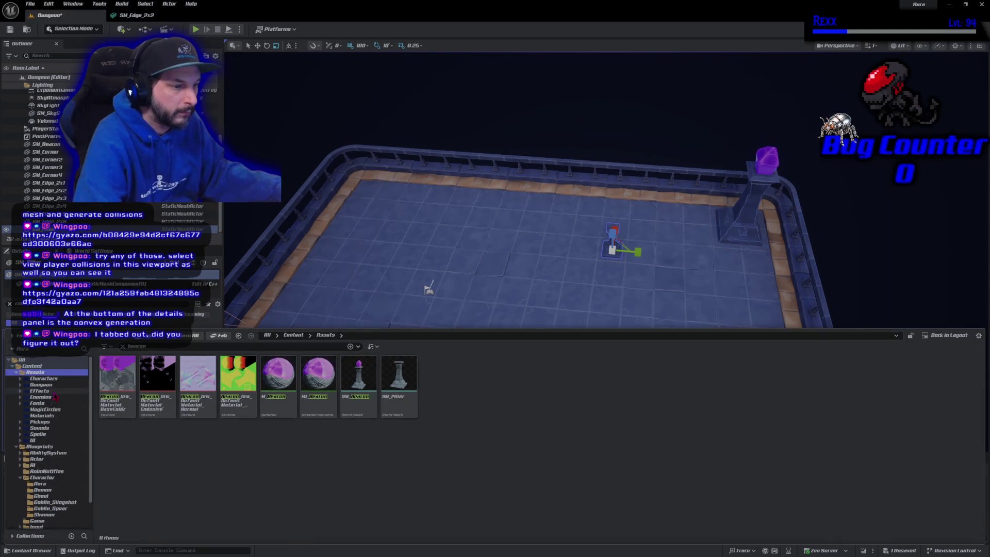
{"action": "left_click", "coordinate": [54, 392]}
{"action": "left_click", "coordinate": [122, 346]}
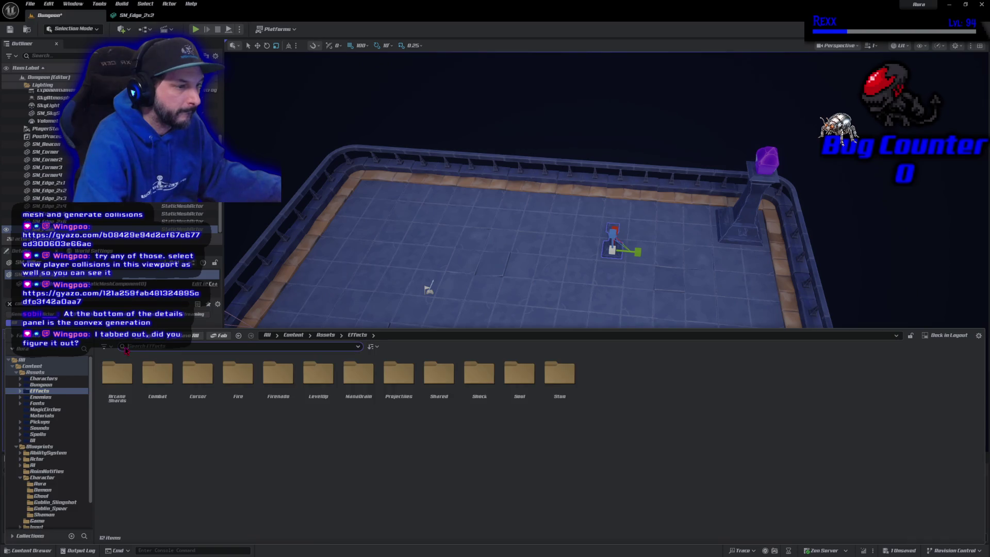
{"action": "double_click", "coordinate": [239, 371]}
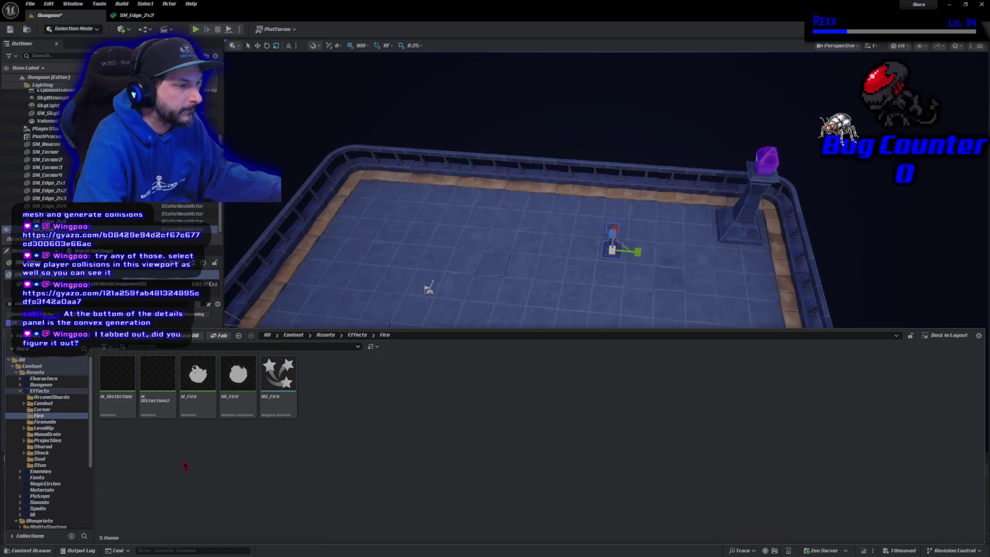
Drop NS_Fire onto the middle pillar and raise it to the pillar's top
{"action": "mouse_move", "coordinate": [278, 375]}
{"action": "left_mouse_down"}
{"action": "mouse_move", "coordinate": [621, 227]}
{"action": "mouse_move", "coordinate": [611, 231]}
{"action": "left_mouse_up"}
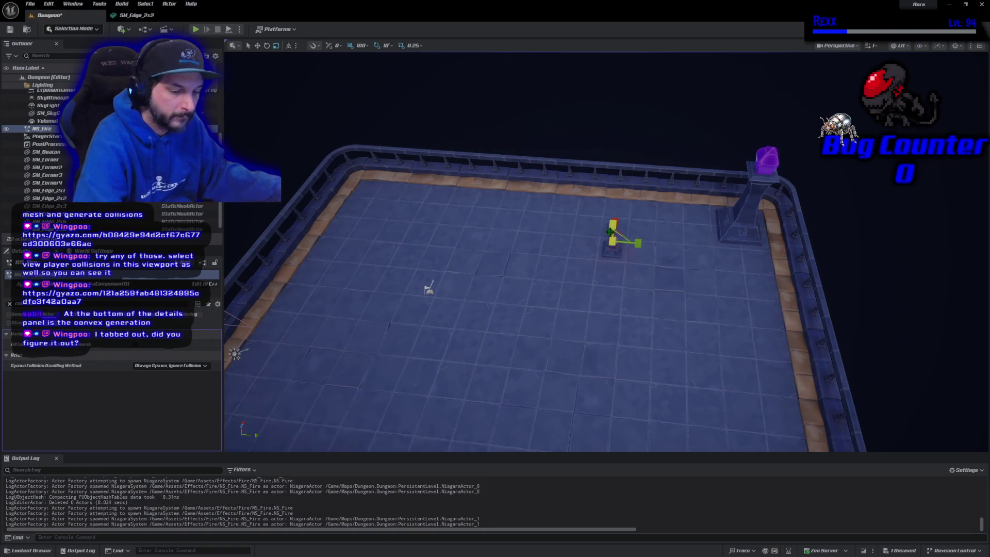
{"action": "key", "text": "f"}
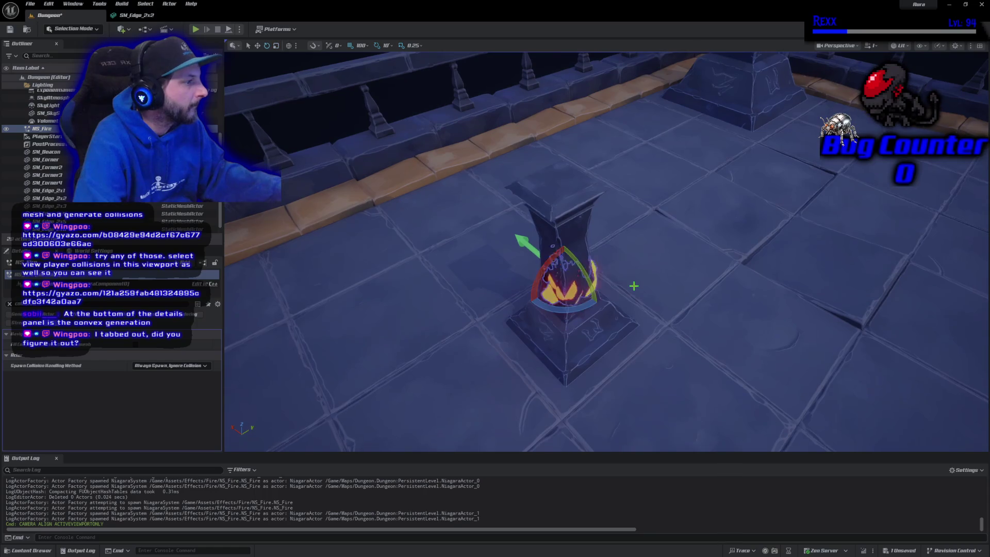
{"action": "key", "text": "w"}
{"action": "left_click_drag", "start_coordinate": [563, 264], "coordinate": [559, 192]}
{"action": "left_click_drag", "start_coordinate": [619, 309], "coordinate": [542, 319]}
{"action": "mouse_move", "coordinate": [595, 195]}
{"action": "left_mouse_down"}
{"action": "mouse_move", "coordinate": [595, 258]}
{"action": "mouse_move", "coordinate": [596, 196]}
{"action": "left_mouse_up"}
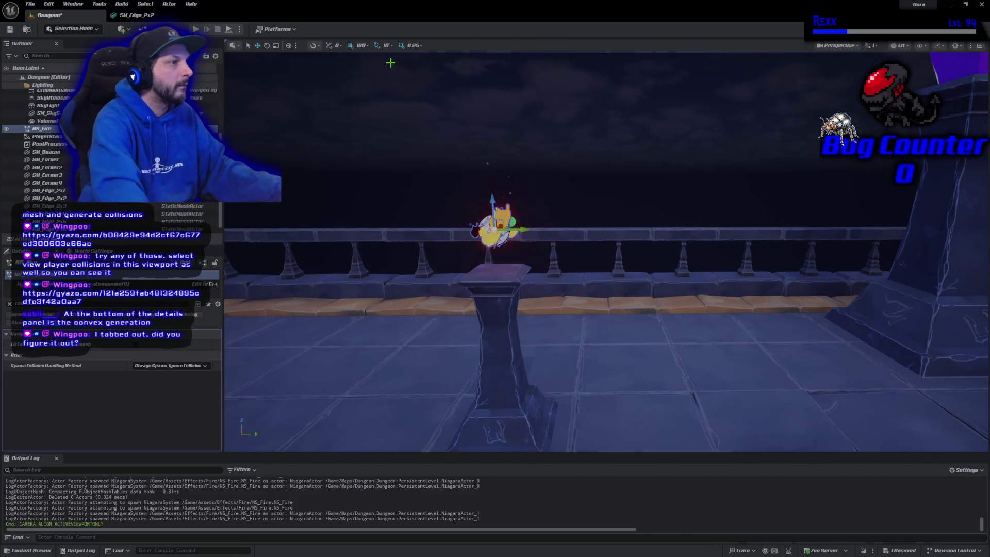
Set the grid snap size to 10
{"action": "left_click", "coordinate": [361, 45]}
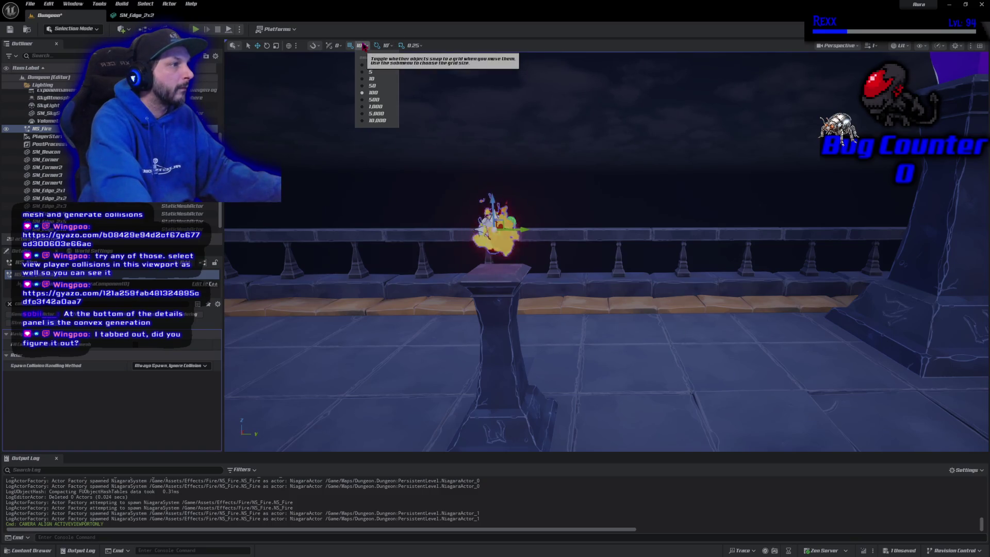
{"action": "left_click", "coordinate": [373, 80]}
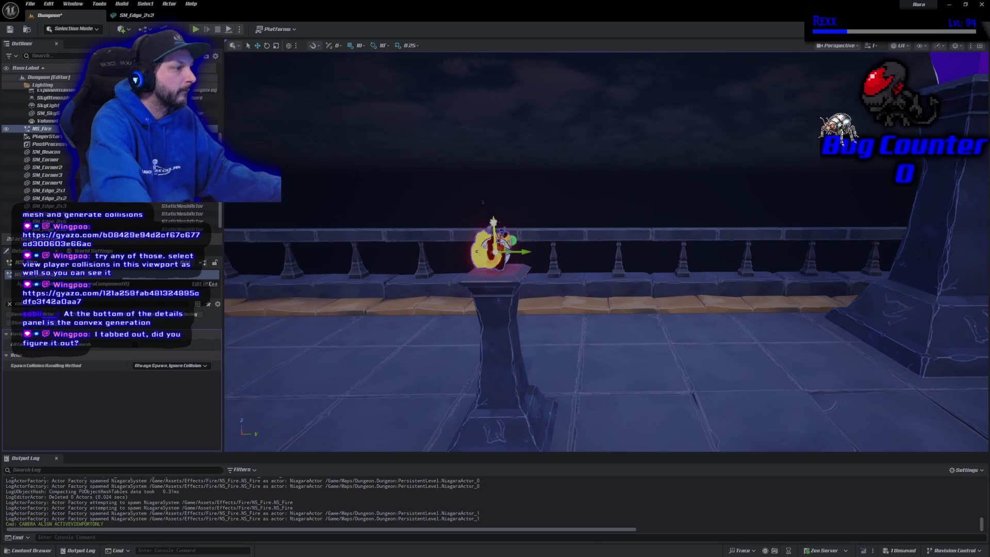
{"action": "left_click", "coordinate": [408, 287]}
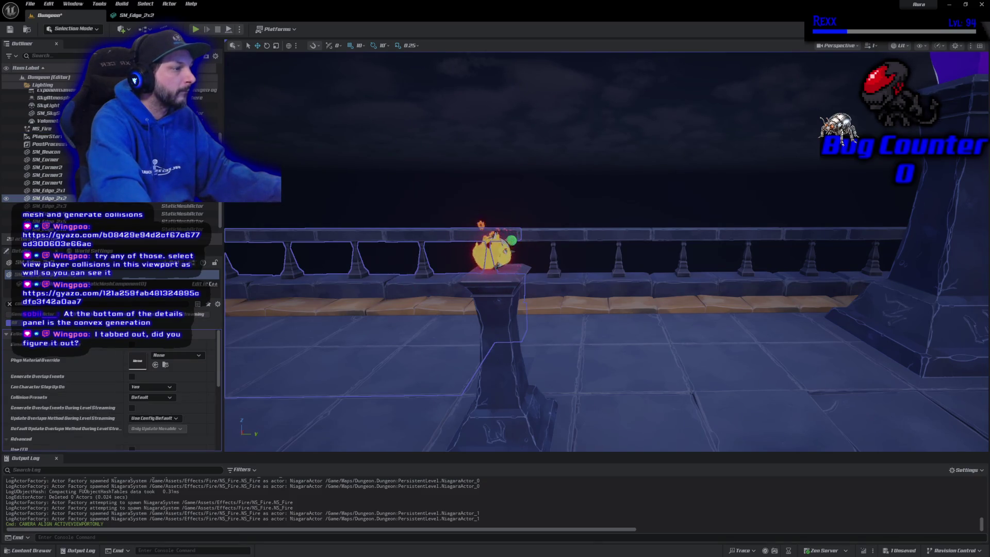
{"action": "left_click_drag", "start_coordinate": [387, 148], "coordinate": [336, 150]}
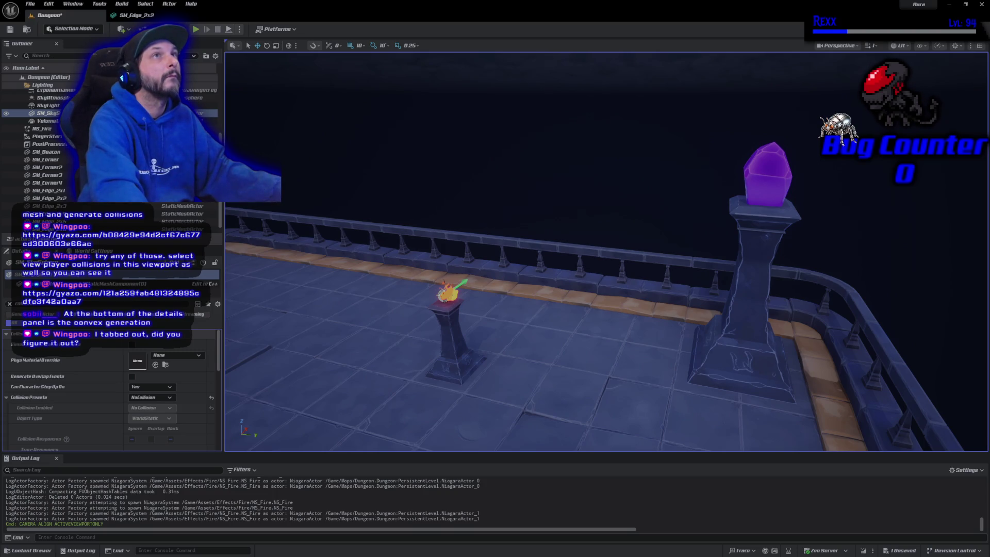
Undo the accidental fire moves with Ctrl+Z and save the level
{"action": "left_click", "coordinate": [451, 293]}
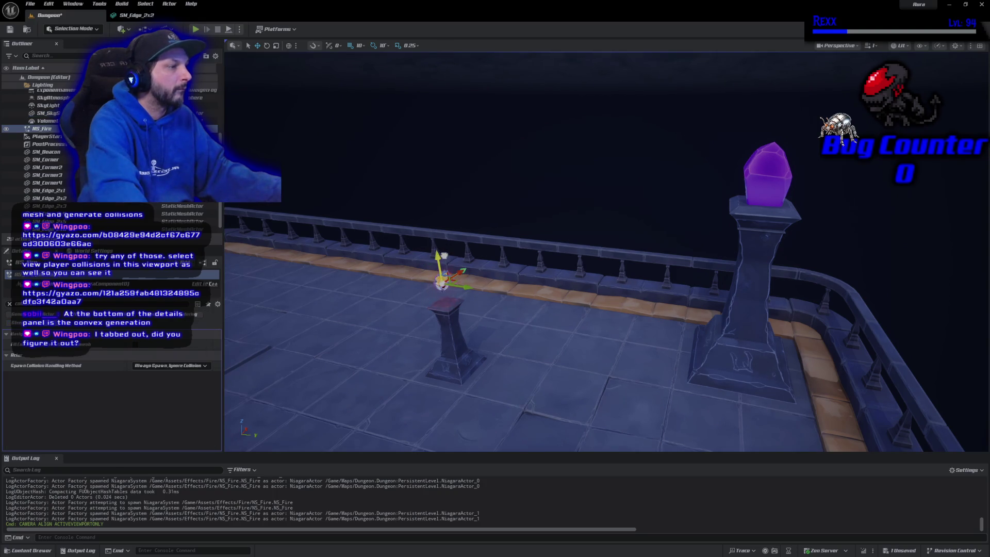
{"action": "key", "text": "ctrl+z"}
{"action": "key", "text": "ctrl+z"}
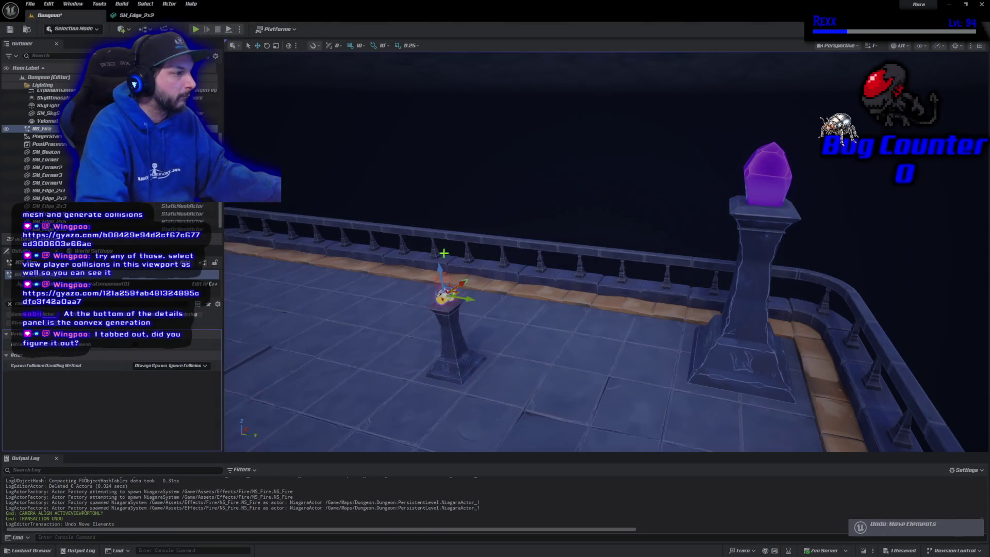
{"action": "key", "text": "ctrl+z"}
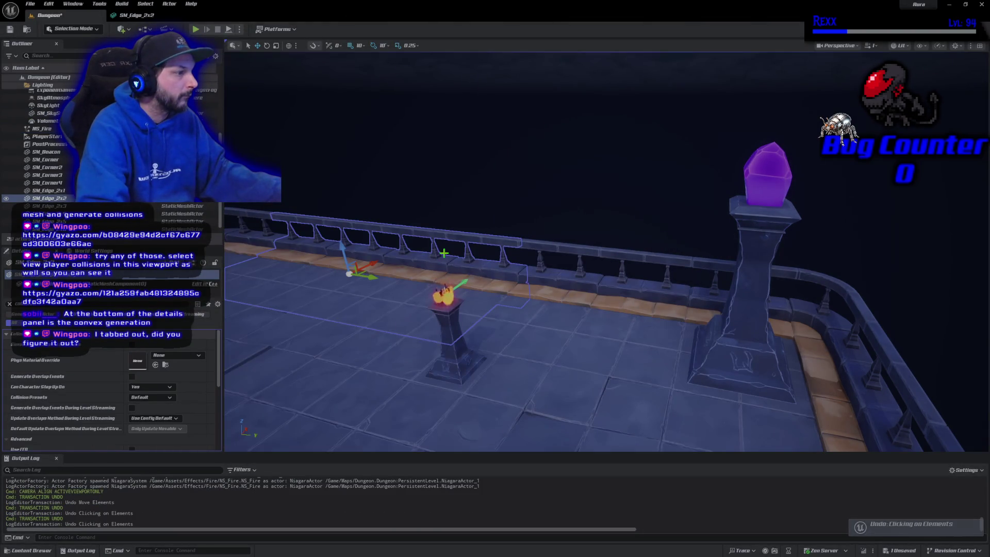
{"action": "key", "text": "ctrl+z"}
{"action": "key", "text": "ctrl+z"}
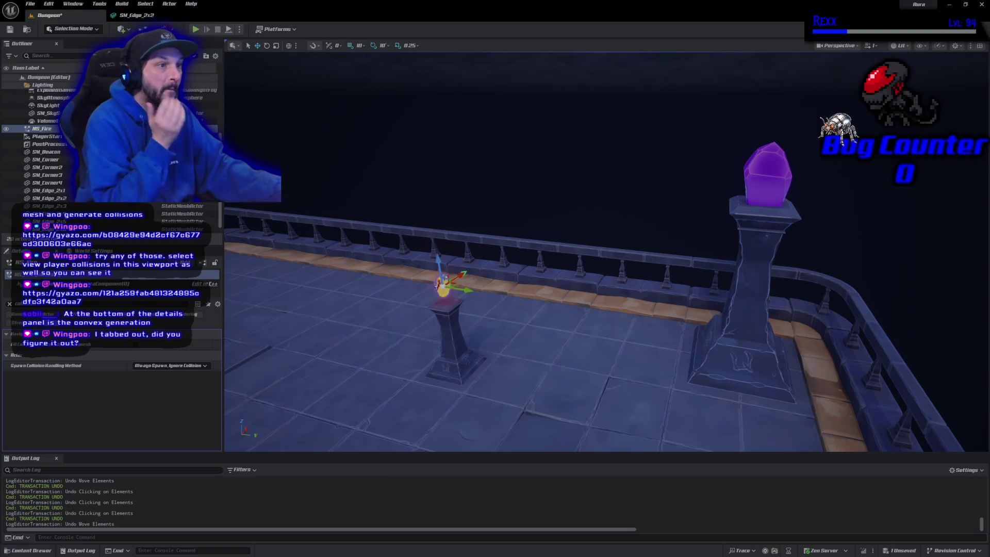
{"action": "left_click", "coordinate": [12, 30]}
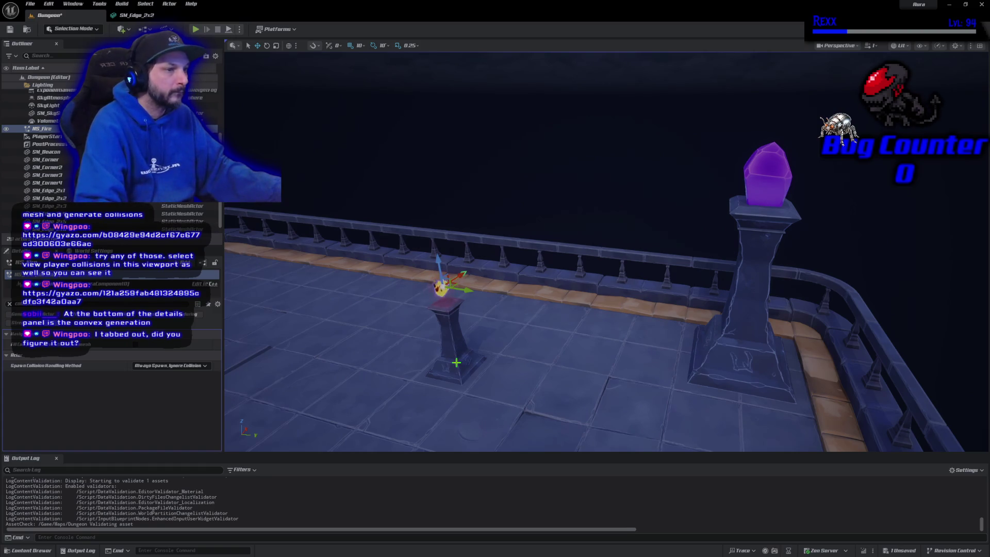
Duplicate the burning pillar, move the copy left beside the first, then select a floor tile
{"action": "left_click", "coordinate": [457, 355]}
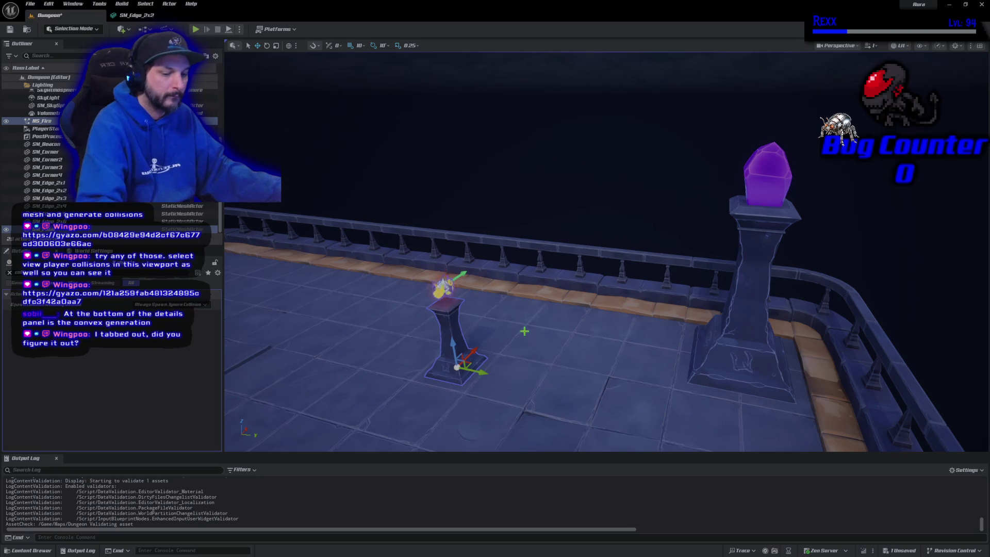
{"action": "scroll", "coordinate": [490, 346], "scroll_direction": "down", "scroll_amount": 10}
{"action": "scroll", "coordinate": [542, 327], "scroll_direction": "down", "scroll_amount": 1}
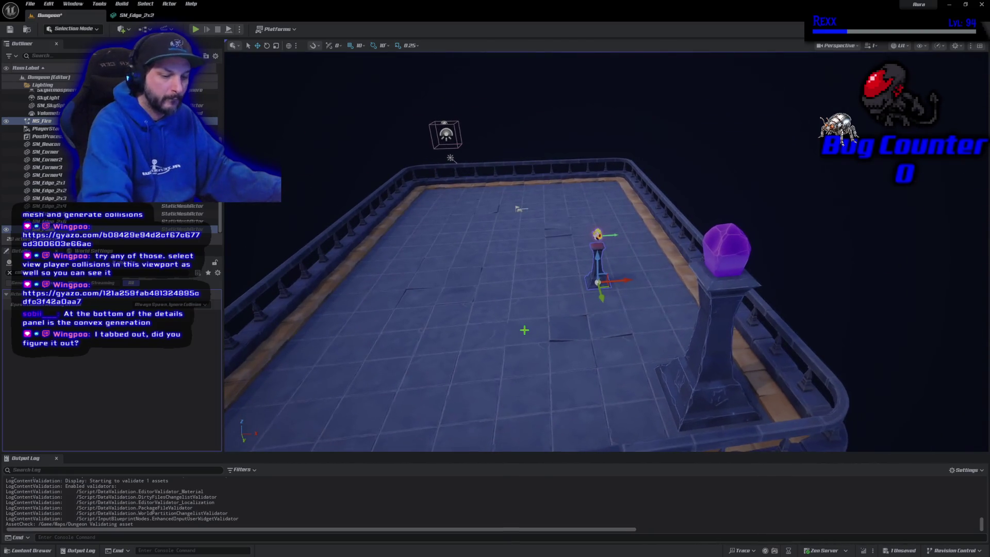
{"action": "key", "text": "ctrl+d"}
{"action": "mouse_move", "coordinate": [599, 282]}
{"action": "left_mouse_down"}
{"action": "mouse_move", "coordinate": [388, 289]}
{"action": "mouse_move", "coordinate": [420, 296]}
{"action": "left_mouse_up"}
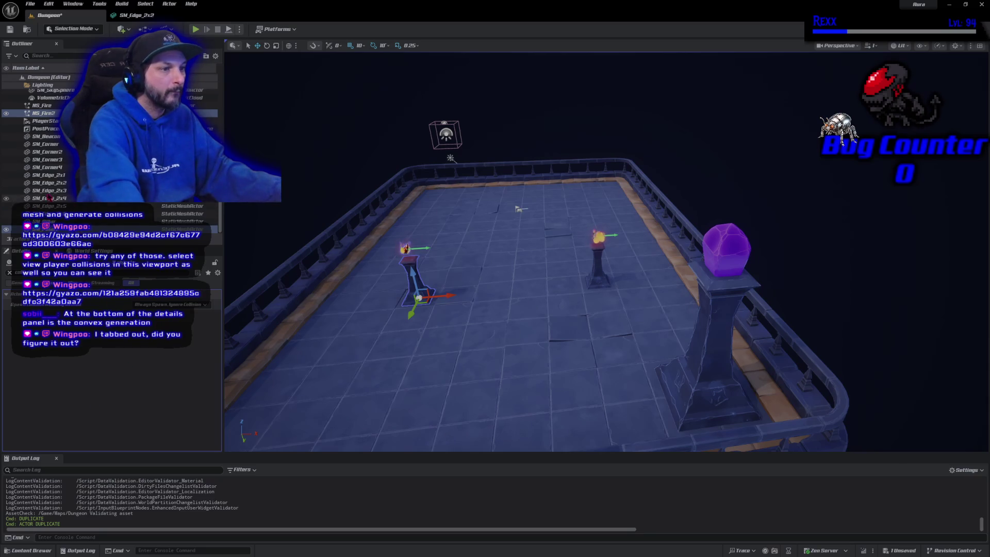
{"action": "left_click", "coordinate": [49, 192]}
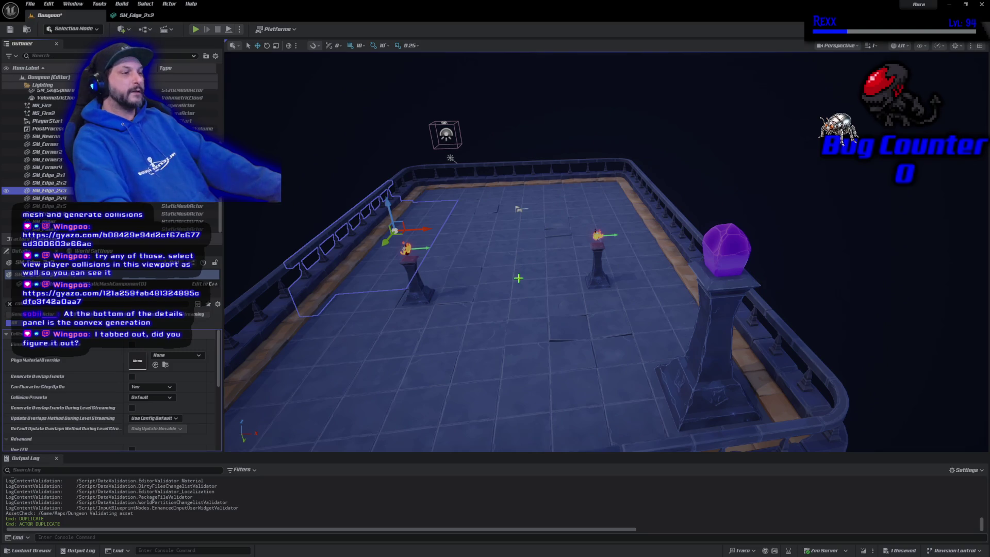
{"action": "left_click", "coordinate": [471, 255]}
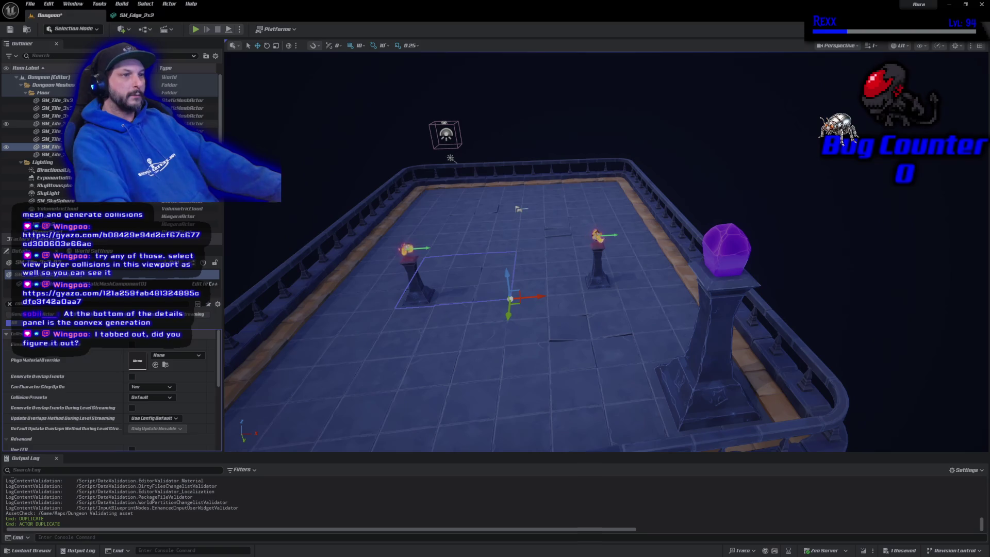
Filter the Assets > Dungeon folder in the Content Drawer by 'sm_tile'
{"action": "left_click", "coordinate": [32, 551]}
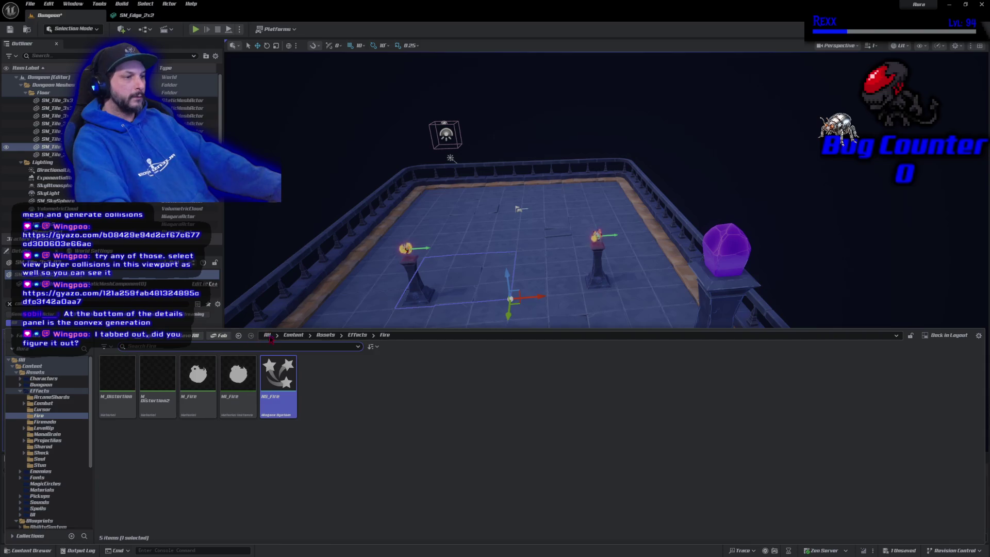
{"action": "left_click", "coordinate": [325, 334]}
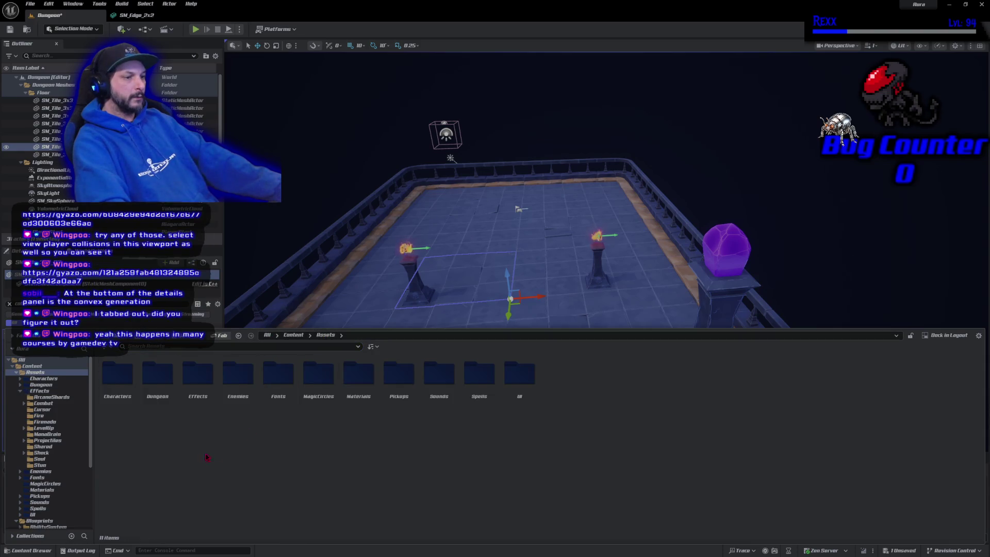
{"action": "left_click", "coordinate": [166, 386]}
{"action": "double_click", "coordinate": [166, 387]}
{"action": "left_click", "coordinate": [184, 346]}
{"action": "type", "text": "sm"}
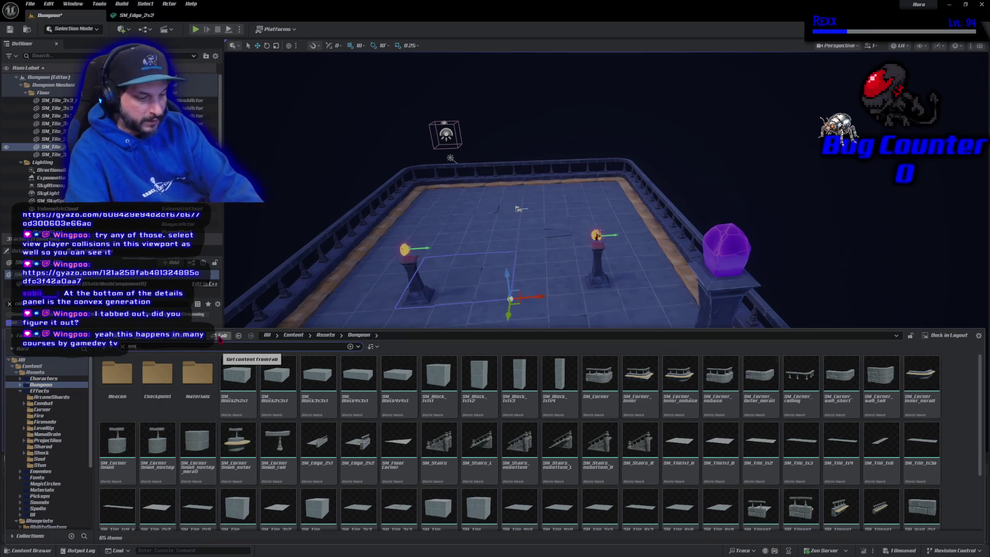
{"action": "type", "text": "_tile"}
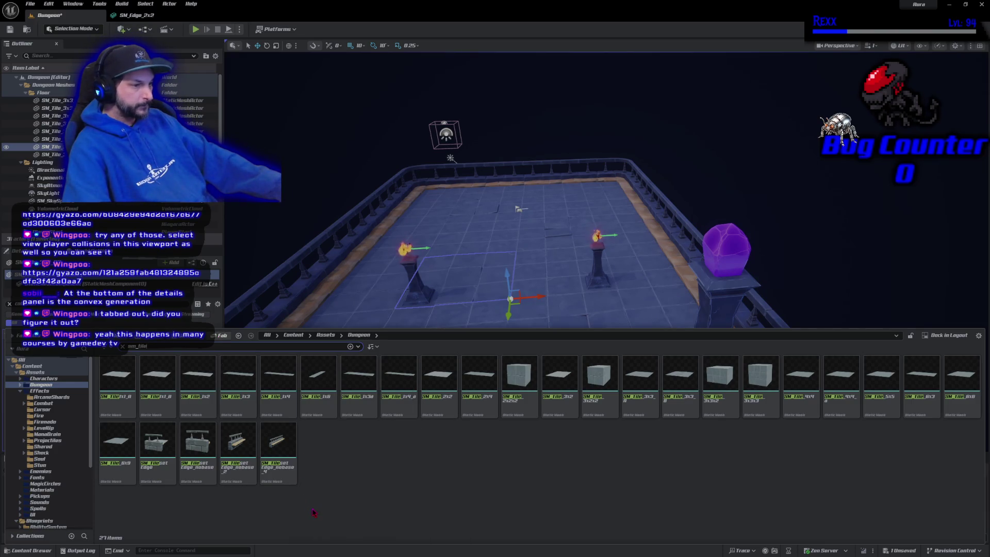
{"action": "mouse_move", "coordinate": [707, 412]}
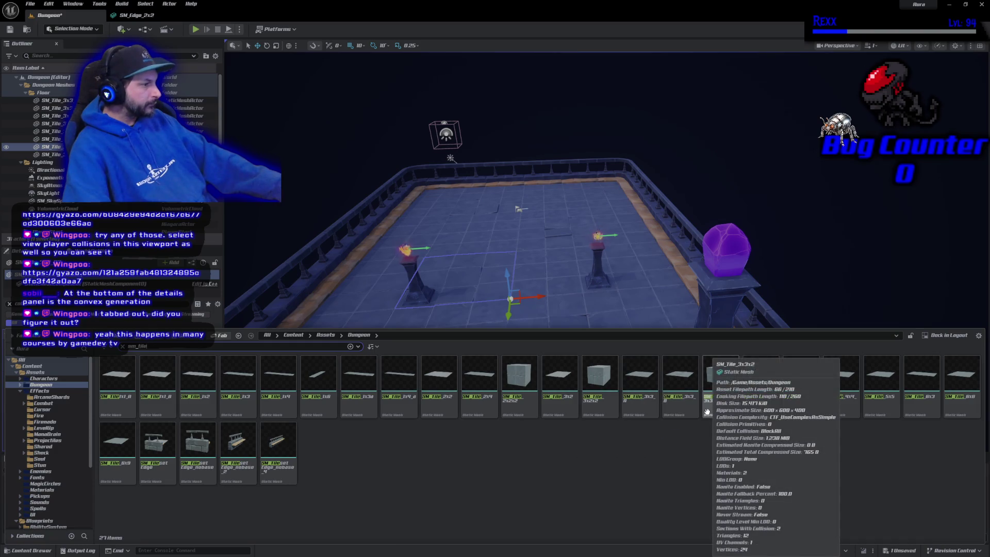
{"action": "mouse_move", "coordinate": [653, 409]}
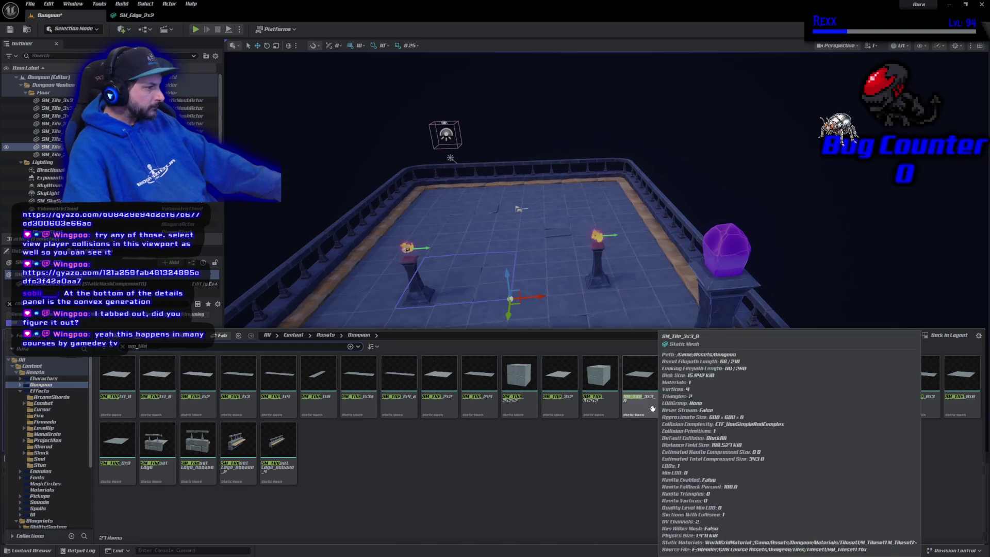
Open SM_Tile_3x2 in the mesh editor and show its simple collision
{"action": "double_click", "coordinate": [556, 410]}
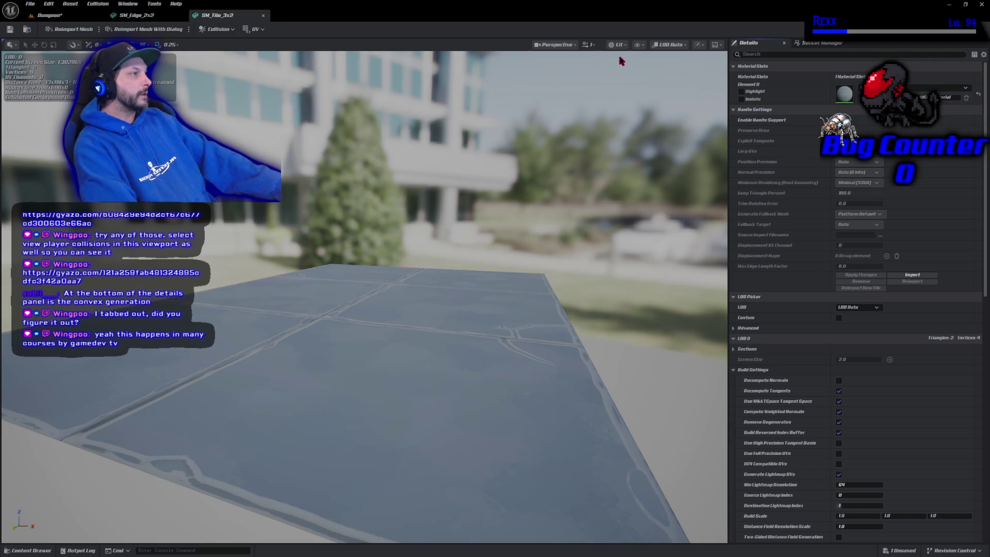
{"action": "left_click", "coordinate": [638, 44]}
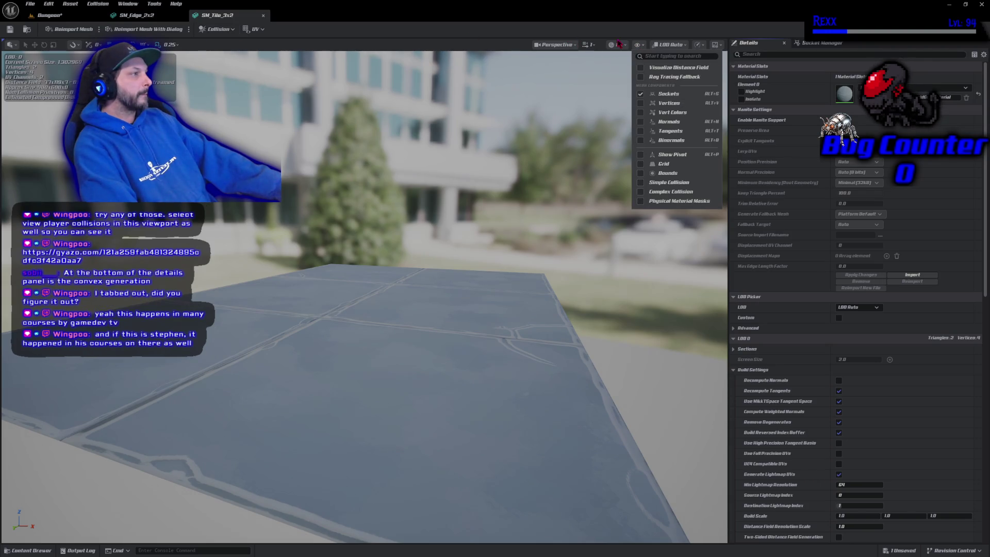
{"action": "left_click", "coordinate": [619, 46]}
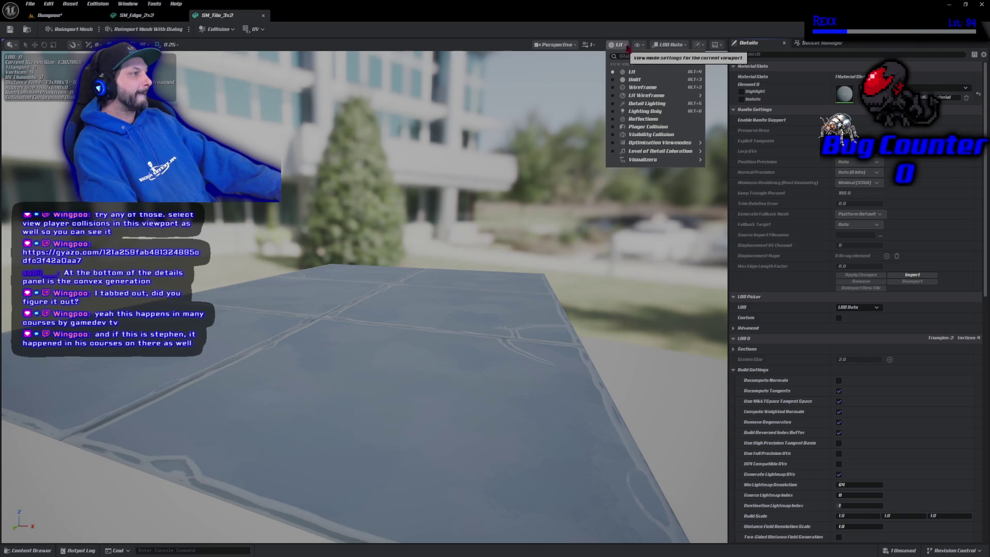
{"action": "left_click", "coordinate": [638, 45]}
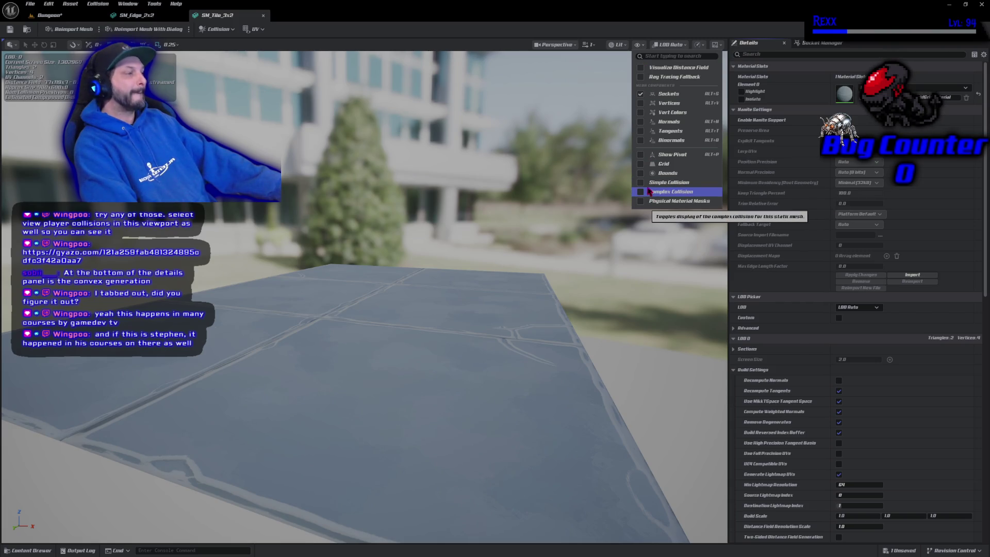
{"action": "left_click", "coordinate": [648, 182]}
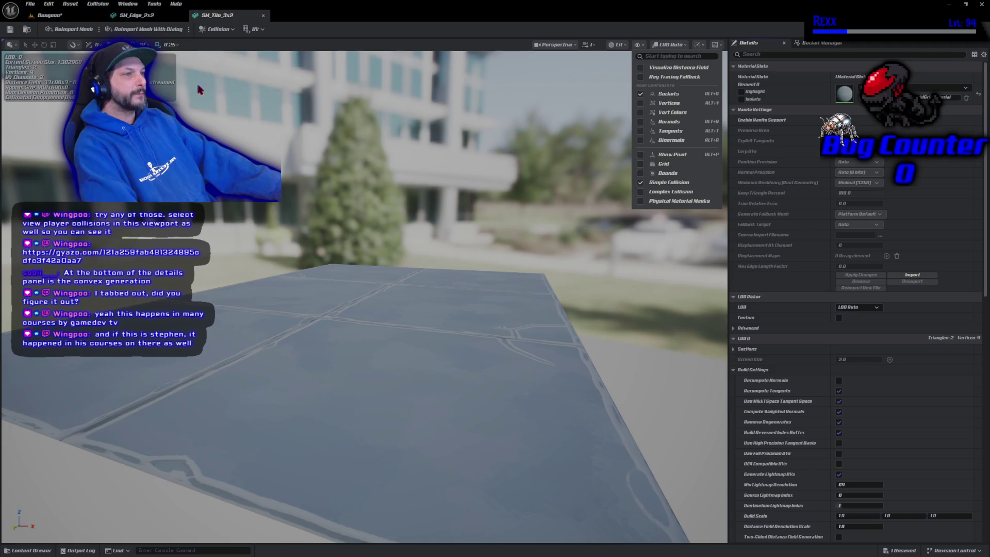
Add a box simplified collision to the tile, save it, and return to the Dungeon level
{"action": "left_click", "coordinate": [227, 29]}
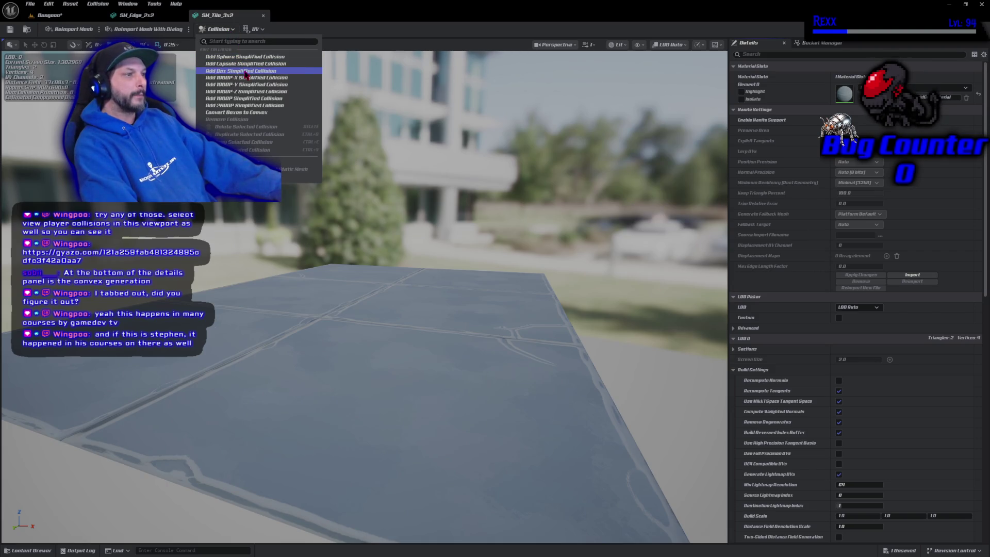
{"action": "left_click", "coordinate": [246, 72]}
{"action": "scroll", "coordinate": [391, 327], "scroll_direction": "down", "scroll_amount": 5}
{"action": "mouse_move", "coordinate": [244, 218]}
{"action": "left_mouse_down"}
{"action": "mouse_move", "coordinate": [244, 207]}
{"action": "mouse_move", "coordinate": [243, 219]}
{"action": "left_mouse_up"}
{"action": "left_click", "coordinate": [10, 30]}
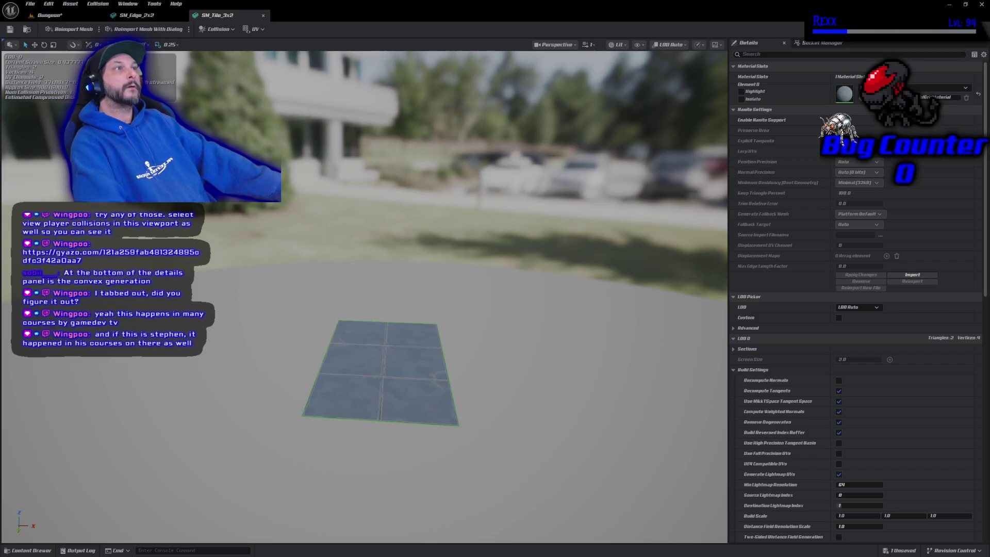
{"action": "left_click", "coordinate": [49, 15]}
{"action": "left_click", "coordinate": [413, 167]}
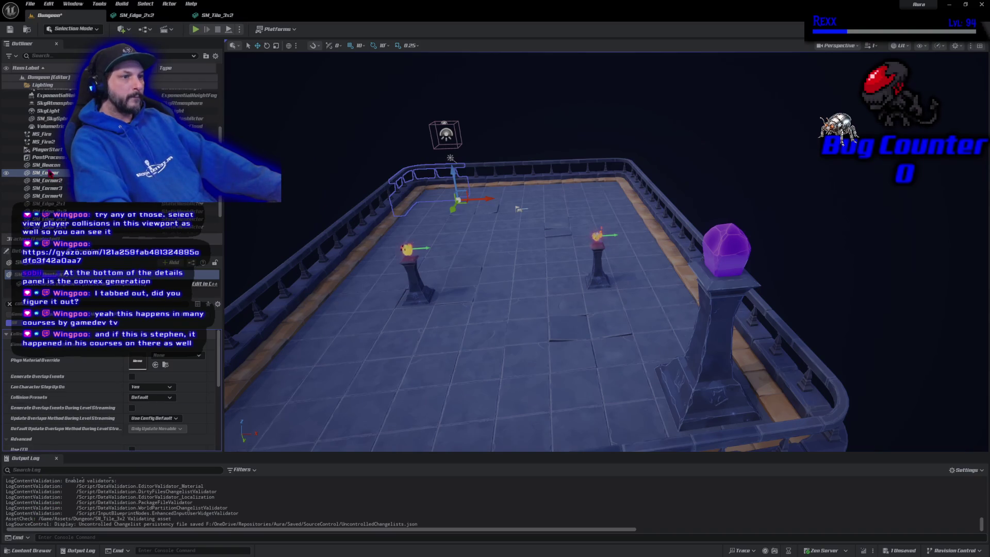
Frame the SM_Corner railing, inspect SM_Edge_2x1 in the mesh editor, then close it
{"action": "double_click", "coordinate": [47, 173]}
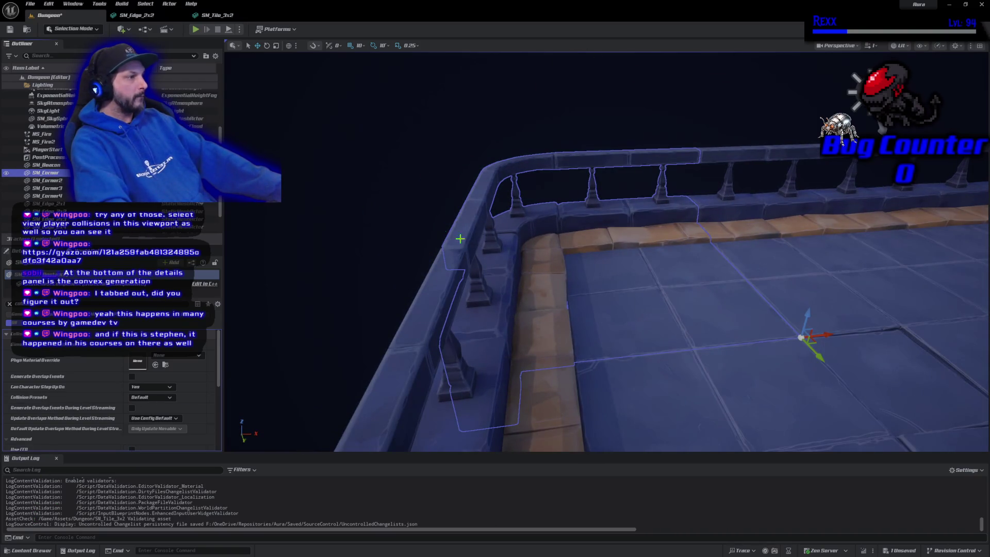
{"action": "right_click", "coordinate": [678, 281]}
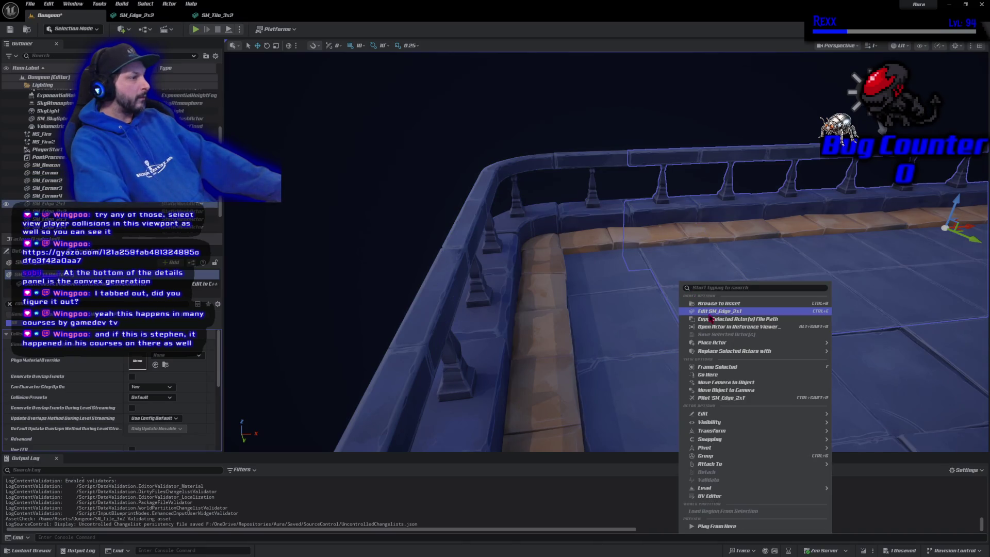
{"action": "left_click", "coordinate": [711, 311]}
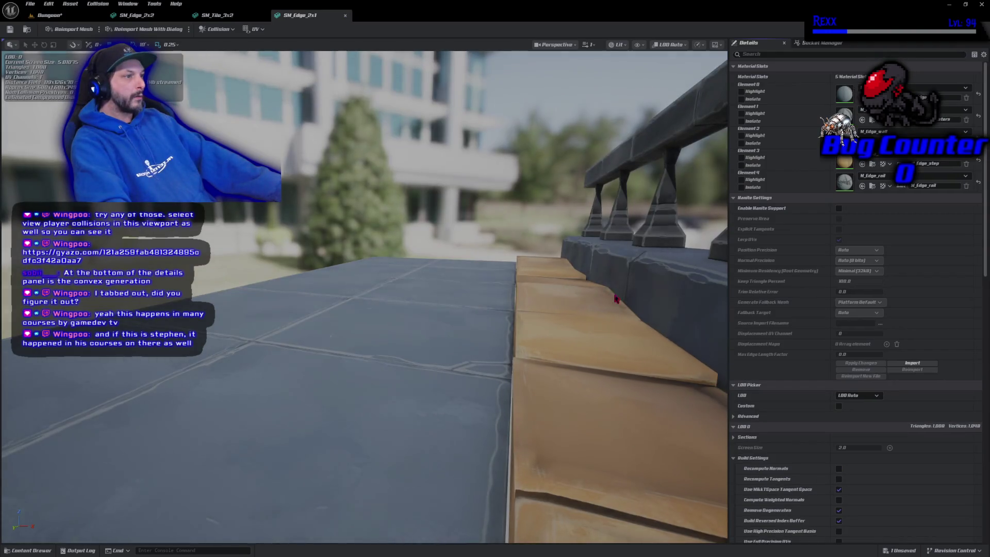
{"action": "key", "text": "f"}
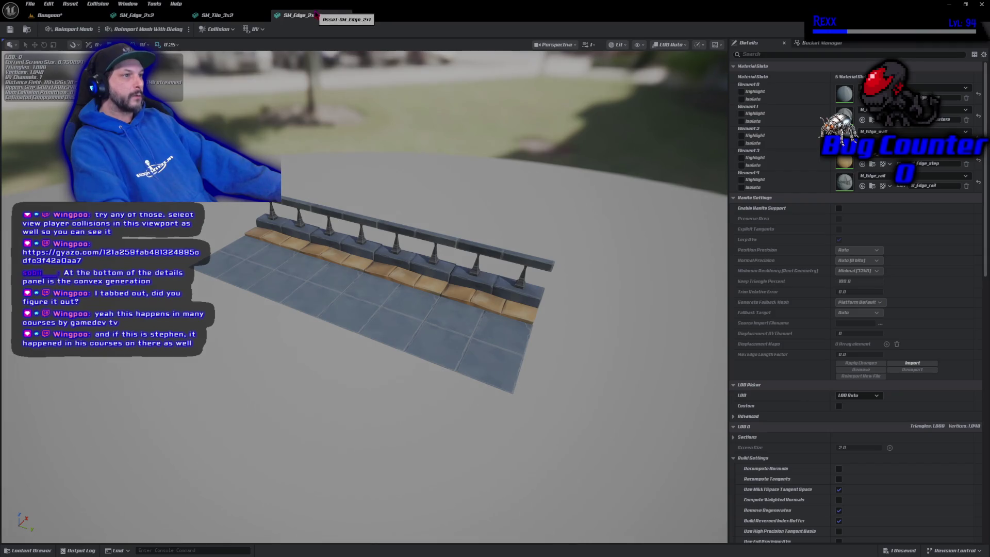
{"action": "left_click", "coordinate": [345, 15]}
{"action": "left_click", "coordinate": [52, 15]}
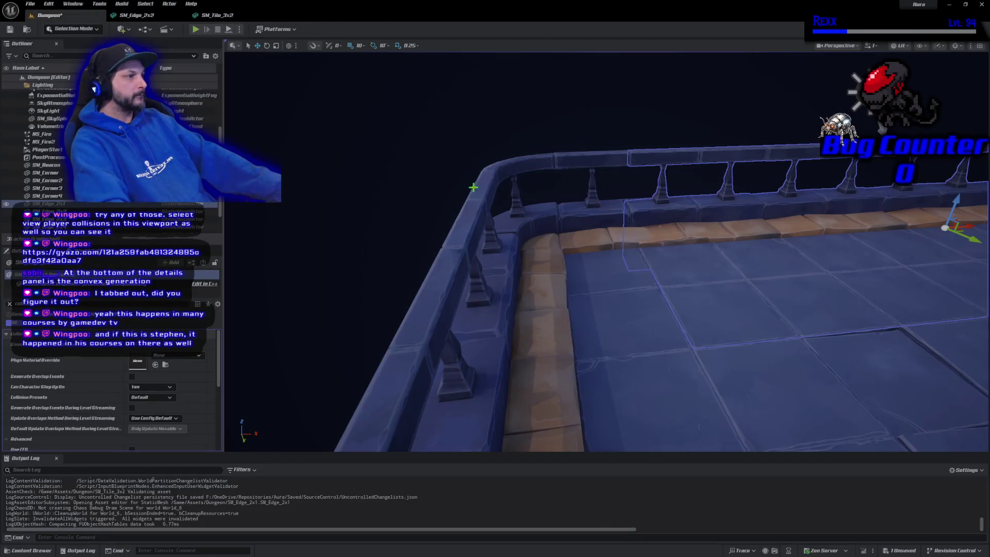
Open SM_Corner in the mesh editor and display its simple collision box
{"action": "right_click", "coordinate": [488, 173]}
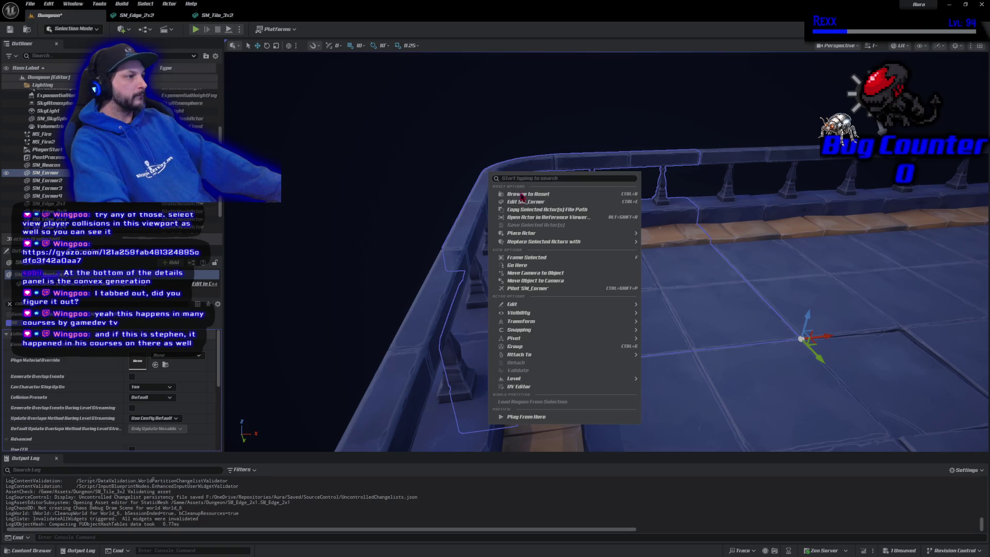
{"action": "left_click", "coordinate": [523, 201]}
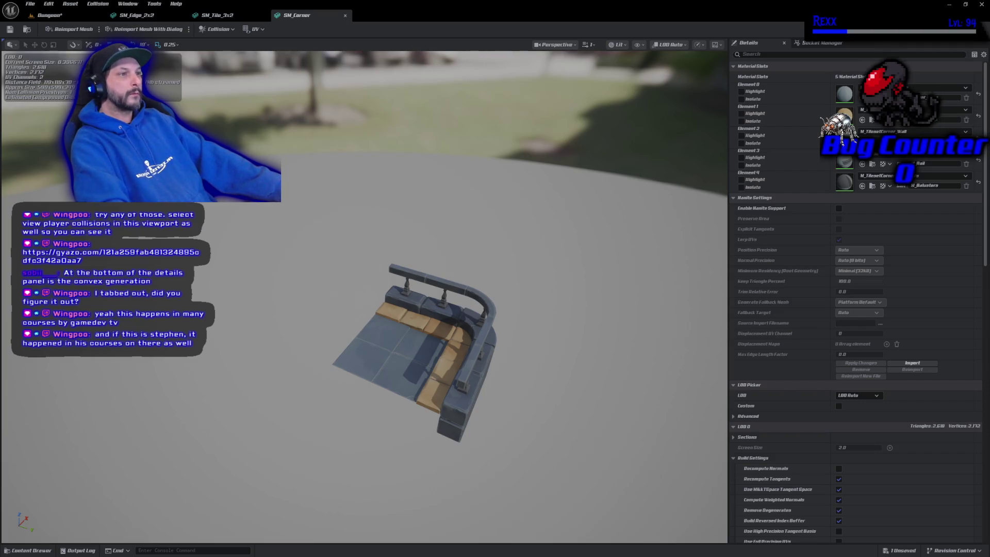
{"action": "left_click", "coordinate": [638, 45]}
{"action": "left_click", "coordinate": [665, 186]}
{"action": "mouse_move", "coordinate": [554, 283]}
{"action": "left_mouse_down"}
{"action": "mouse_move", "coordinate": [555, 243]}
{"action": "mouse_move", "coordinate": [531, 208]}
{"action": "mouse_move", "coordinate": [554, 250]}
{"action": "mouse_move", "coordinate": [542, 278]}
{"action": "left_mouse_up"}
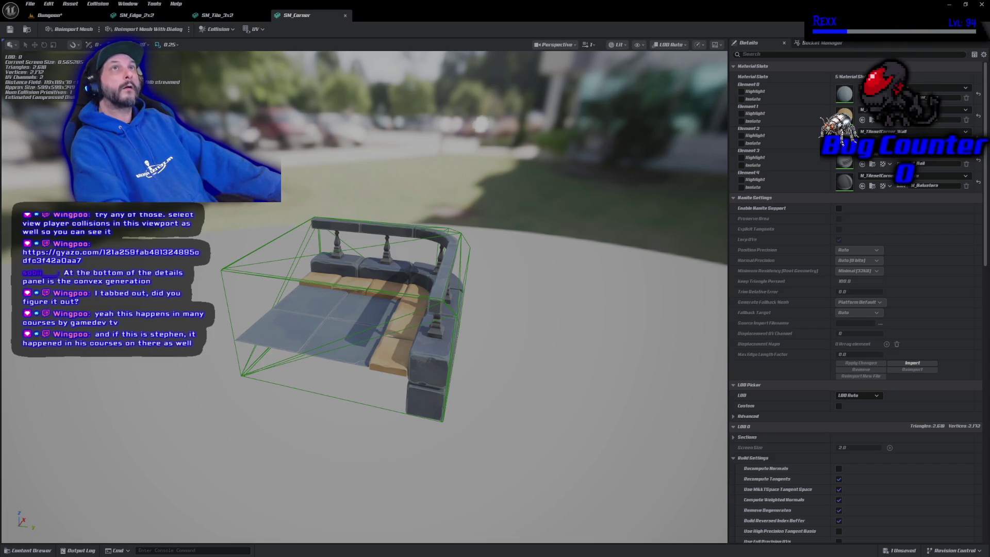
{"action": "left_click", "coordinate": [233, 31]}
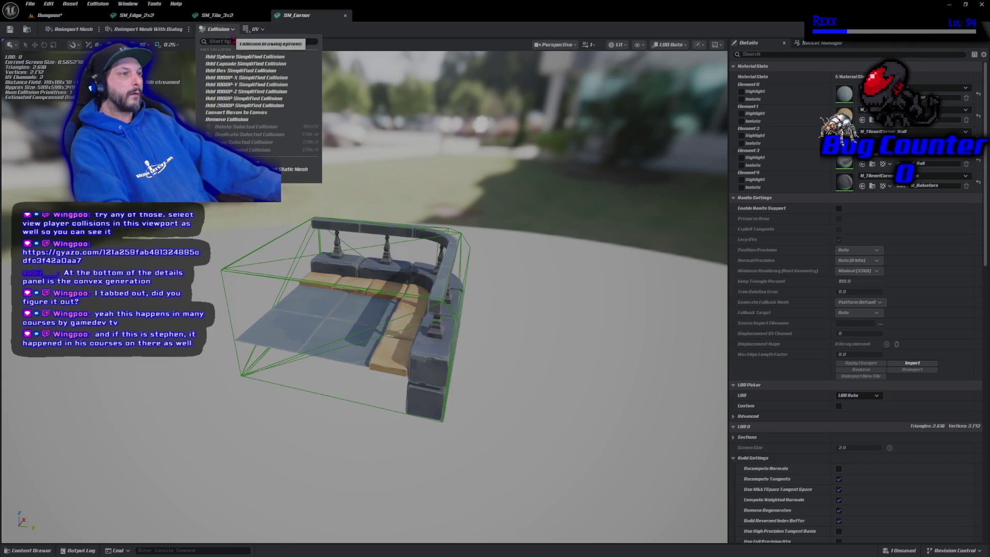
Remove SM_Corner's existing box collision with Remove Collision
{"action": "left_click", "coordinate": [230, 124]}
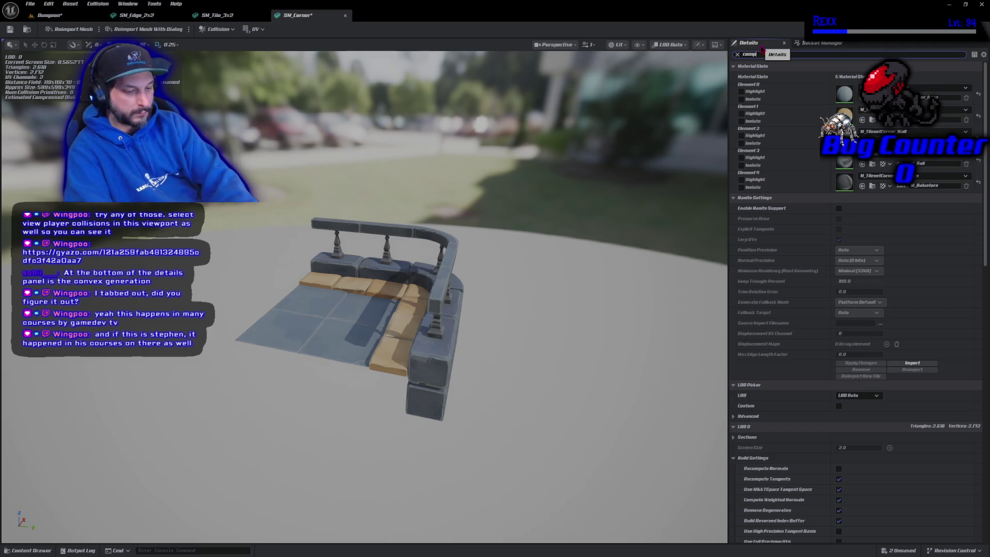
Set SM_Corner's Collision Complexity to Use Simple As Complex and save the mesh
{"action": "type", "text": "comple"}
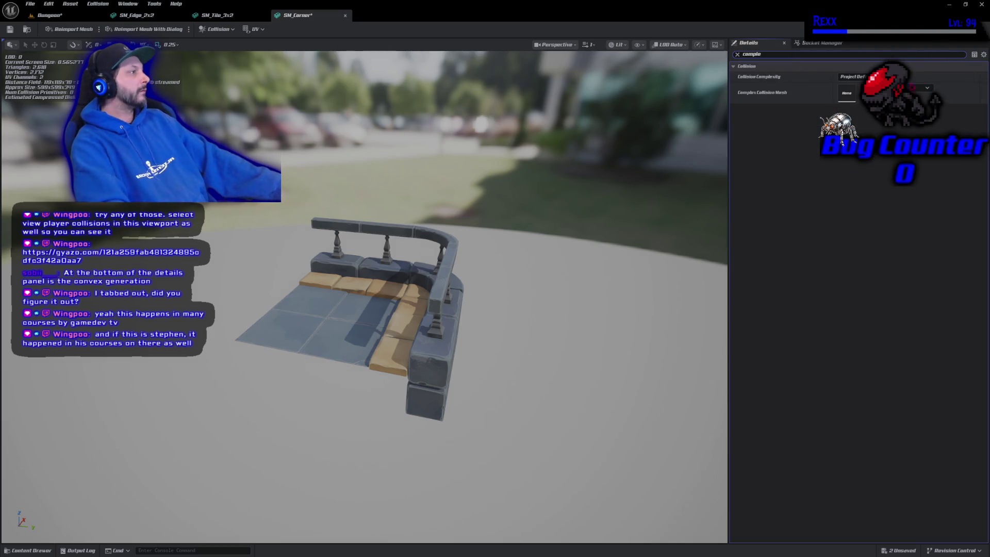
{"action": "left_click", "coordinate": [927, 87]}
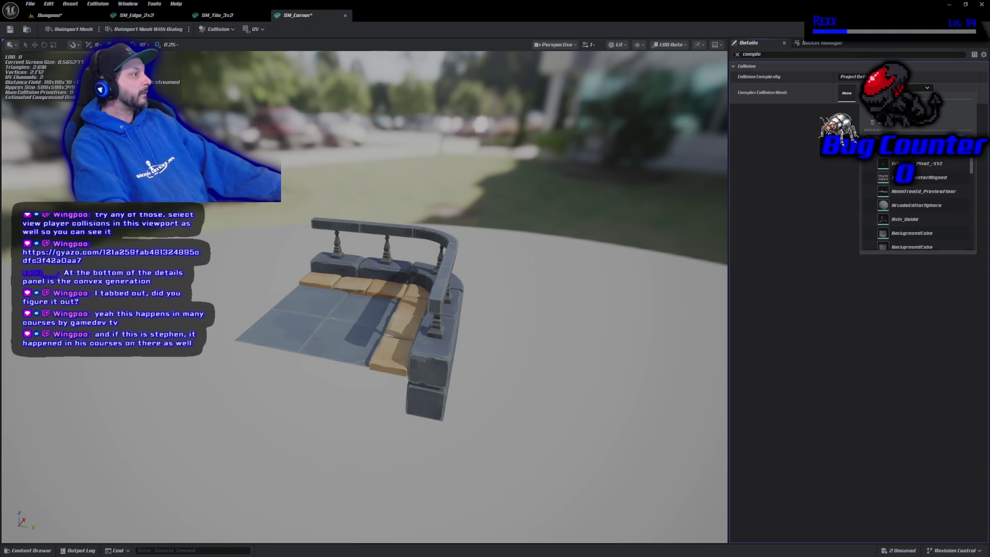
{"action": "left_click", "coordinate": [853, 76]}
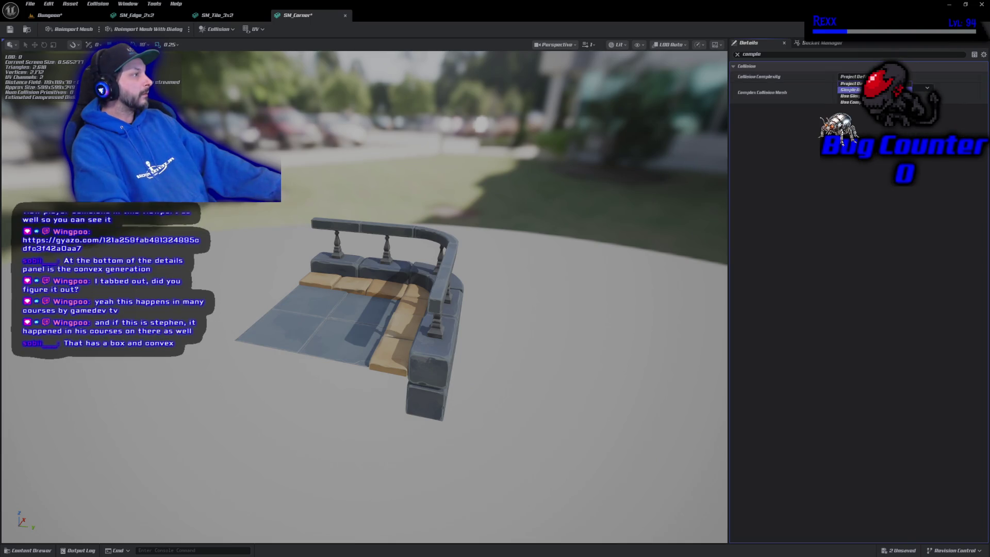
{"action": "left_click", "coordinate": [851, 96]}
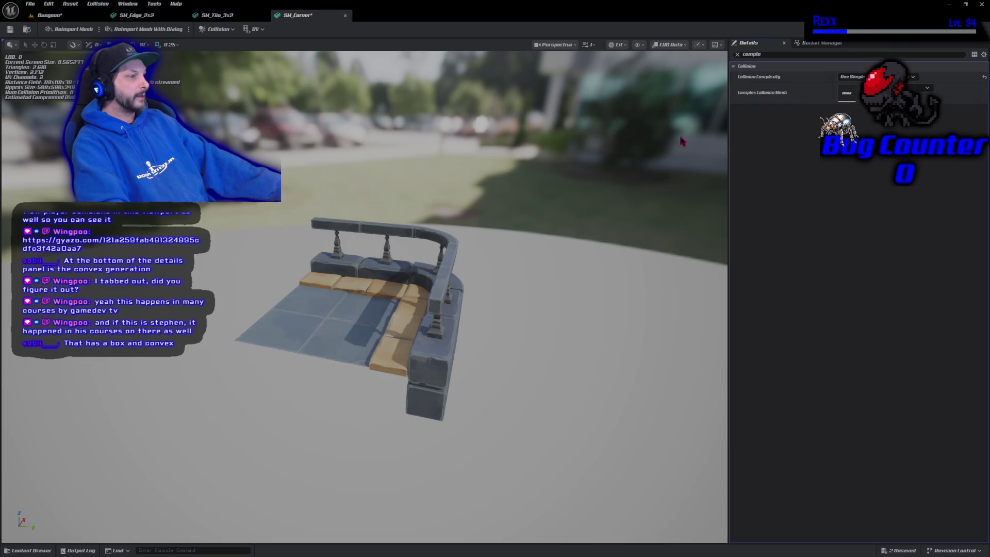
{"action": "left_click", "coordinate": [9, 30]}
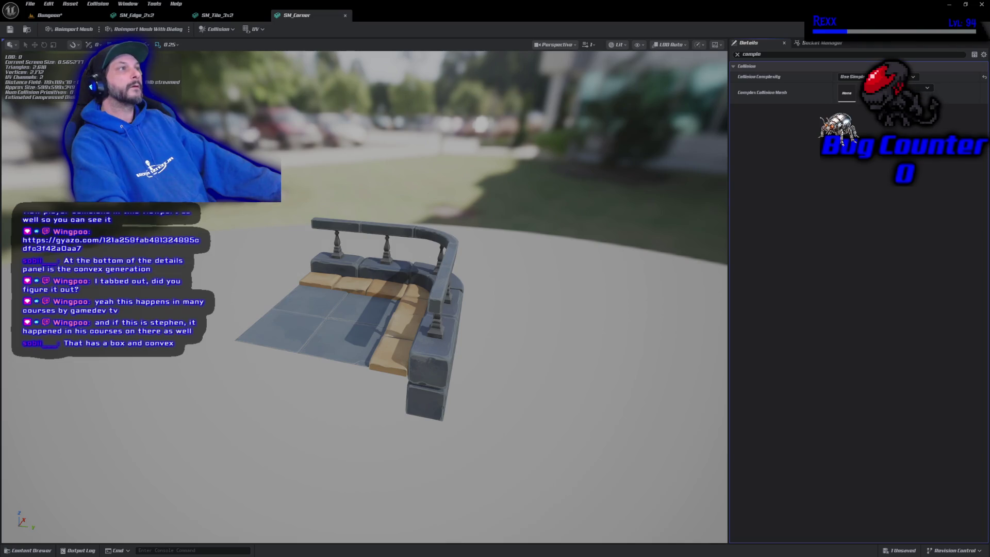
Switch to Use Complex As Simple, save, then reset Collision Complexity to Project Default
{"action": "left_click", "coordinate": [852, 76]}
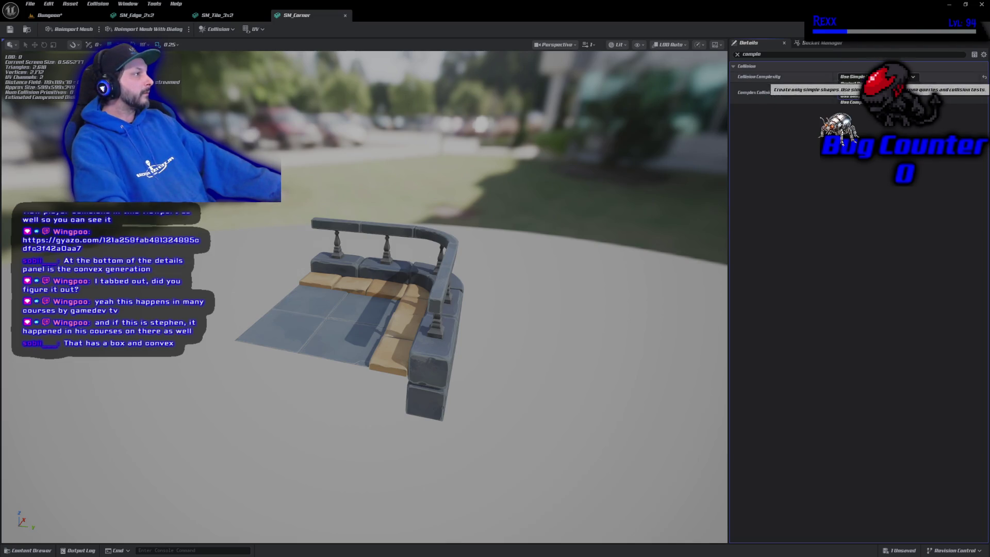
{"action": "left_click", "coordinate": [851, 102]}
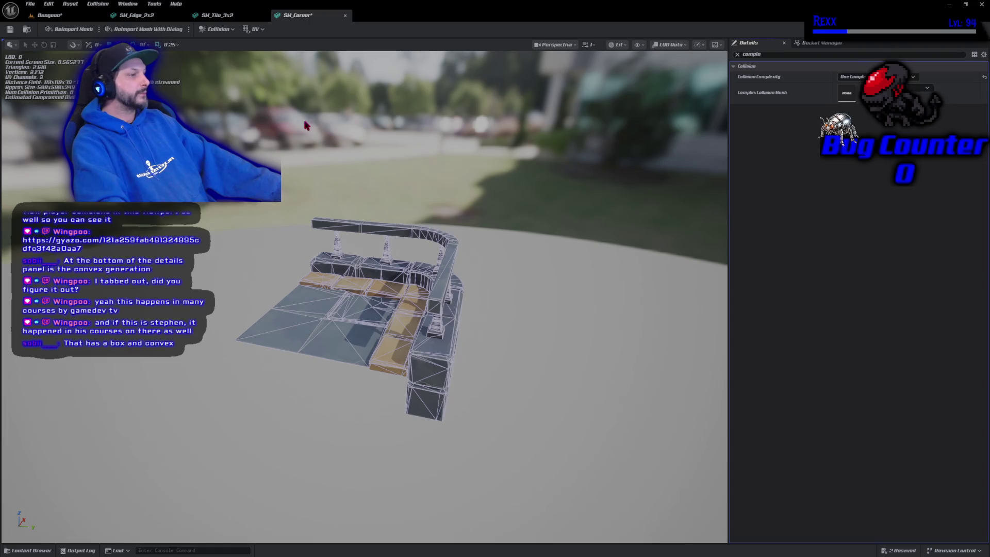
{"action": "left_click", "coordinate": [10, 29]}
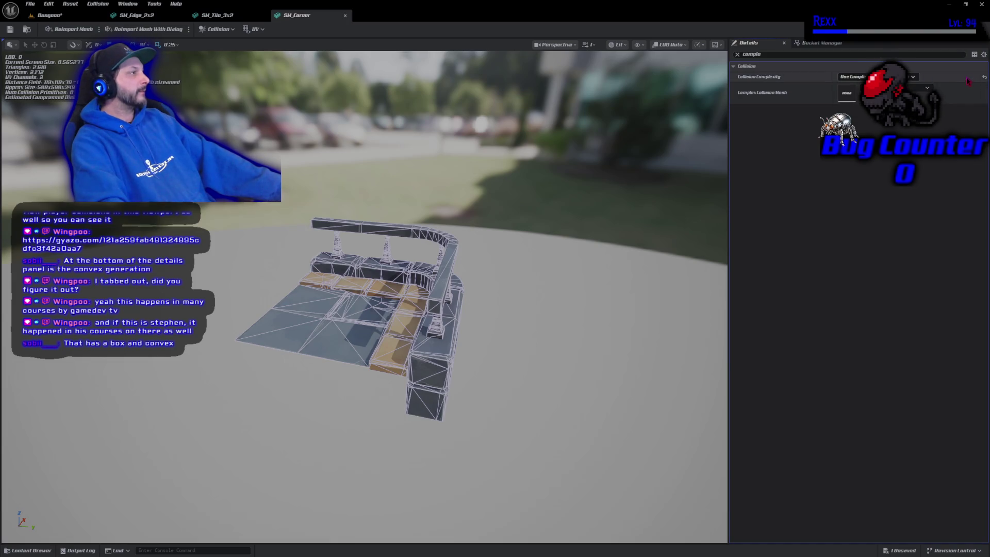
{"action": "left_click", "coordinate": [985, 79]}
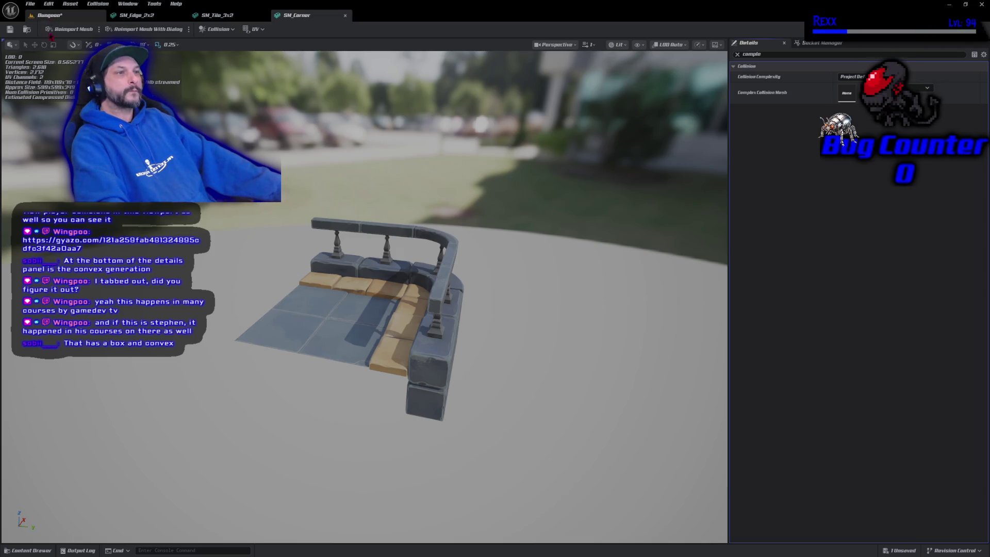
Add a simplified box collision to SM_Corner and flatten it vertically into a thin slab
{"action": "left_click", "coordinate": [218, 30]}
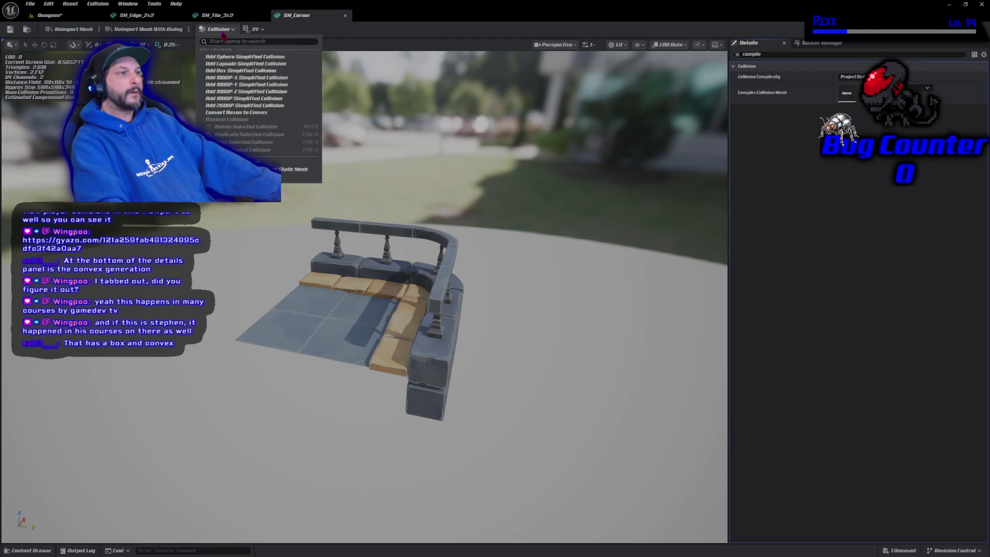
{"action": "left_click", "coordinate": [245, 74]}
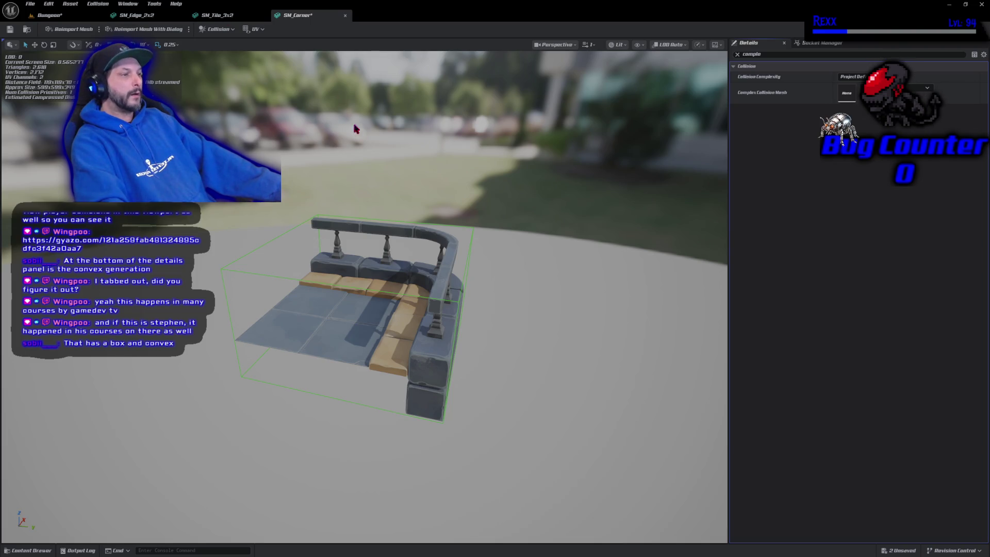
{"action": "mouse_move", "coordinate": [354, 126]}
{"action": "left_mouse_down"}
{"action": "mouse_move", "coordinate": [315, 132]}
{"action": "mouse_move", "coordinate": [373, 158]}
{"action": "left_mouse_up"}
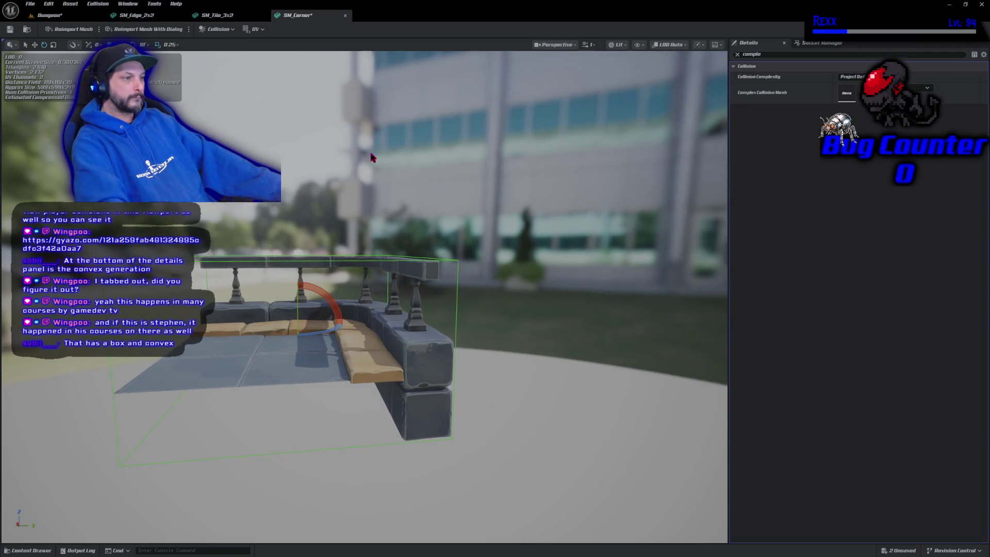
{"action": "left_click_drag", "start_coordinate": [305, 303], "coordinate": [302, 315]}
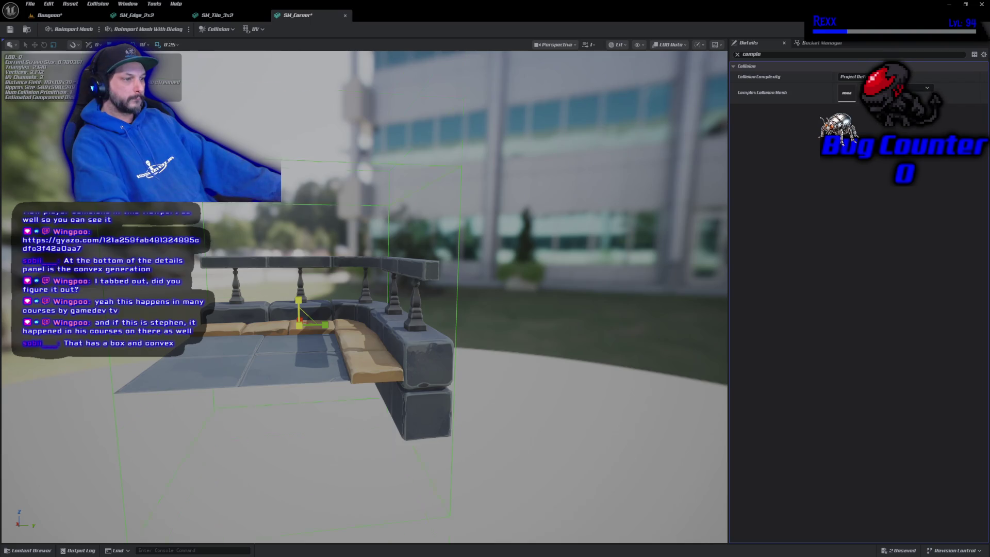
{"action": "left_click_drag", "start_coordinate": [299, 304], "coordinate": [350, 315]}
{"action": "left_click_drag", "start_coordinate": [320, 237], "coordinate": [323, 234]}
Move the flattened collision slab to the corner's floor surface height
{"action": "key", "text": "w"}
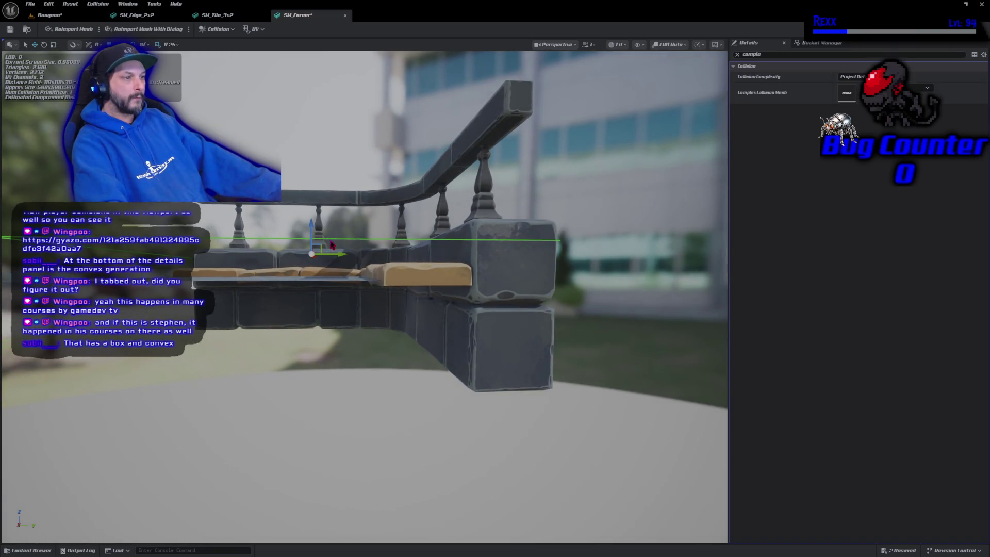
{"action": "left_click_drag", "start_coordinate": [313, 232], "coordinate": [307, 252]}
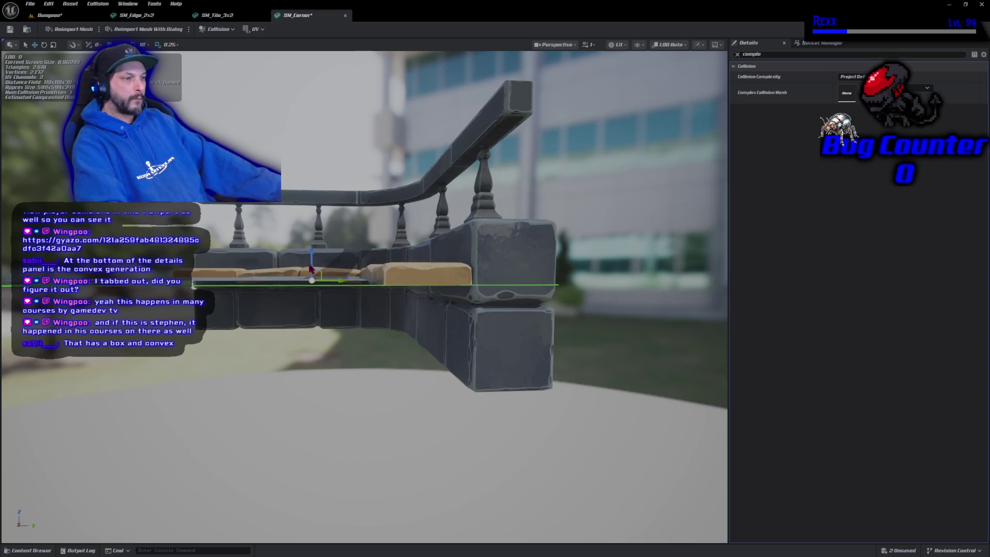
{"action": "mouse_move", "coordinate": [313, 282]}
{"action": "left_mouse_down"}
{"action": "mouse_move", "coordinate": [313, 309]}
{"action": "mouse_move", "coordinate": [340, 299]}
{"action": "mouse_move", "coordinate": [335, 279]}
{"action": "mouse_move", "coordinate": [311, 283]}
{"action": "left_mouse_up"}
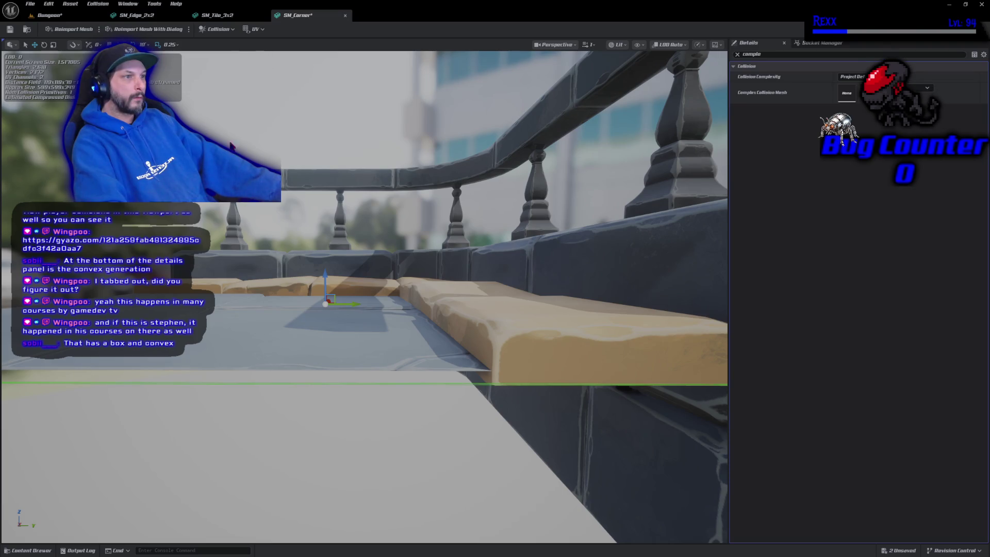
{"action": "mouse_move", "coordinate": [325, 271]}
{"action": "left_mouse_down"}
{"action": "mouse_move", "coordinate": [323, 310]}
{"action": "mouse_move", "coordinate": [248, 310]}
{"action": "mouse_move", "coordinate": [217, 322]}
{"action": "mouse_move", "coordinate": [242, 307]}
{"action": "left_mouse_up"}
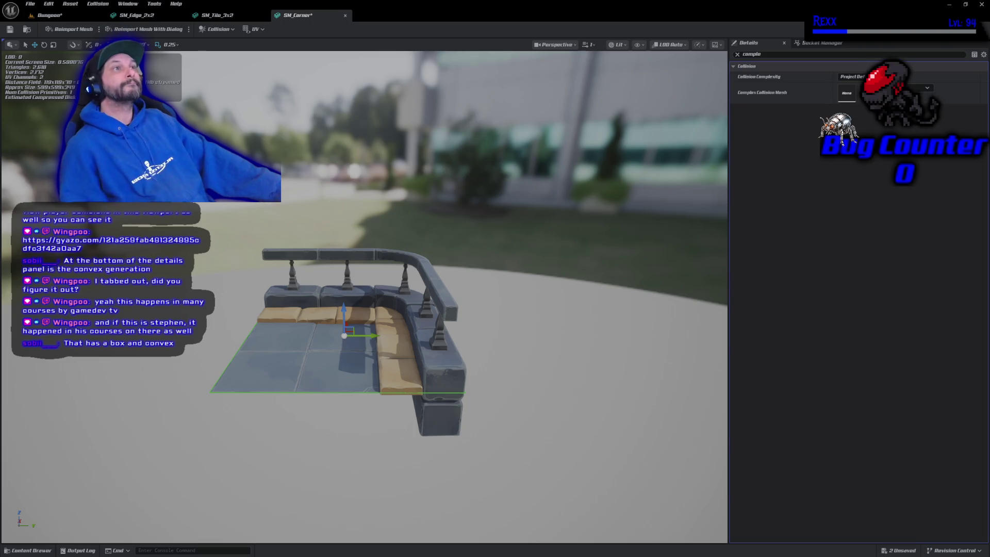
{"action": "left_click_drag", "start_coordinate": [274, 273], "coordinate": [281, 256]}
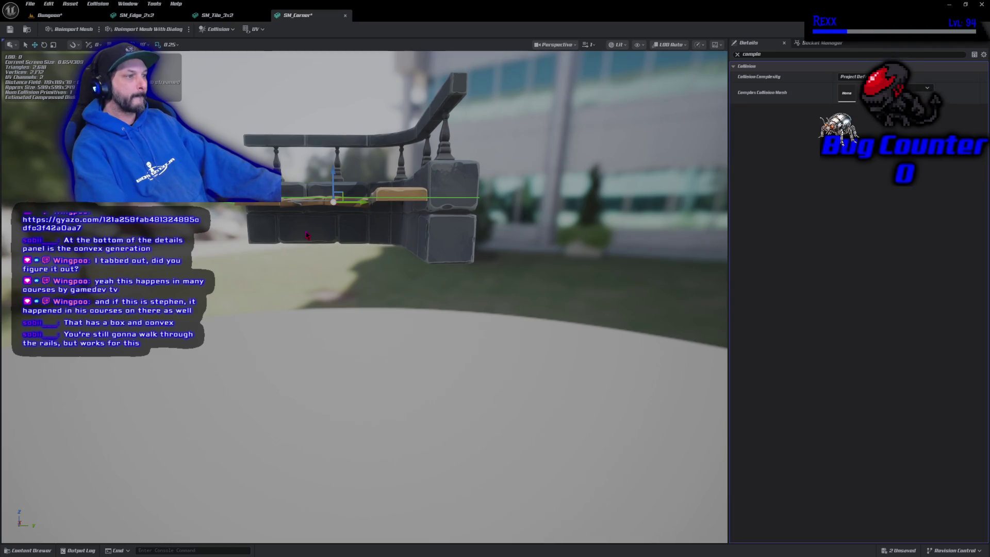
{"action": "key", "text": "r"}
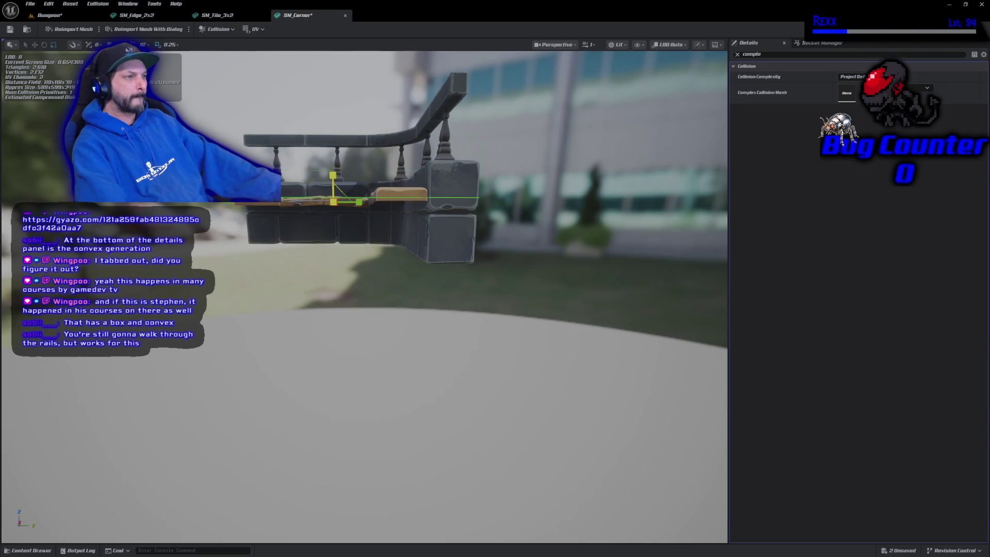
Stretch the floor collision slab taller along Z so it sits under the floor tiles
{"action": "left_click", "coordinate": [170, 45]}
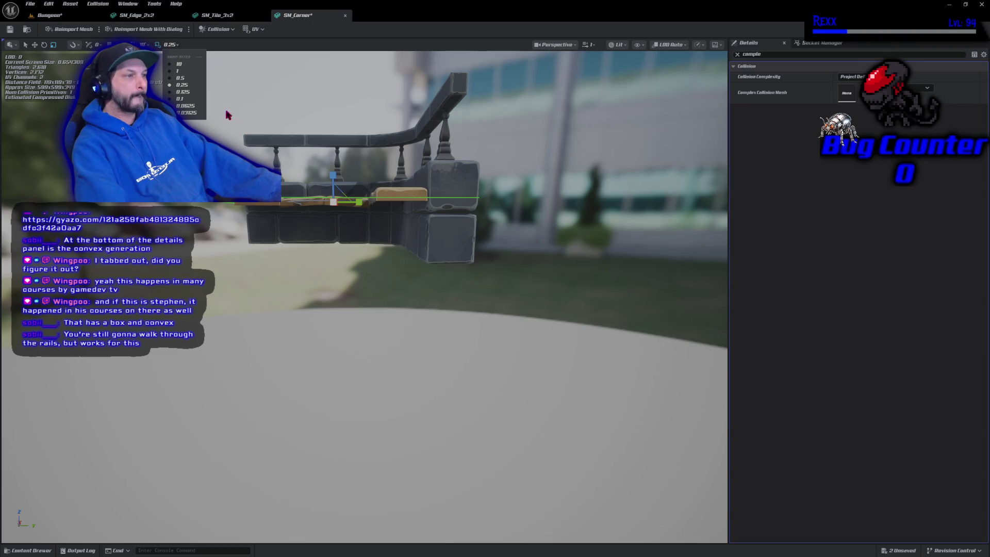
{"action": "left_click", "coordinate": [171, 45]}
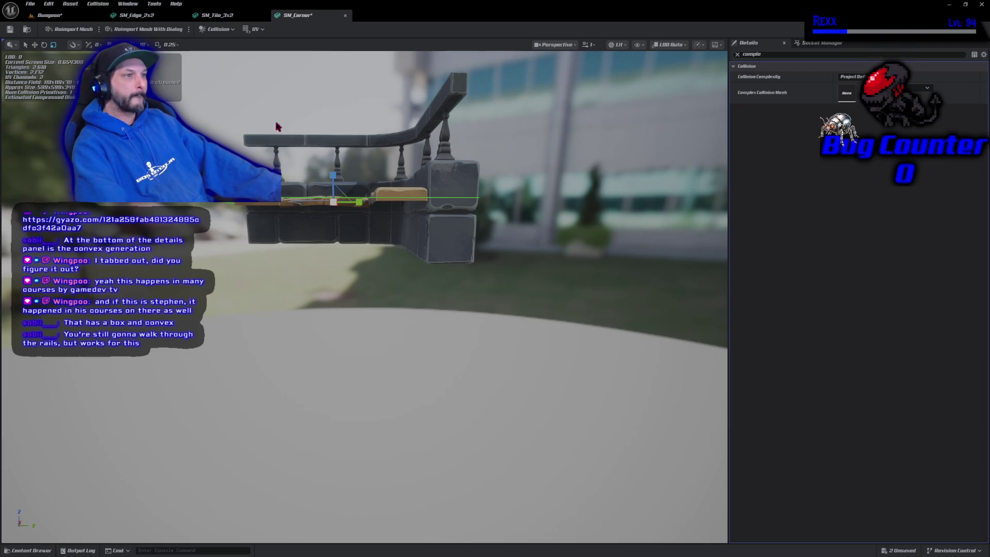
{"action": "mouse_move", "coordinate": [332, 173]}
{"action": "left_mouse_down"}
{"action": "mouse_move", "coordinate": [334, 189]}
{"action": "mouse_move", "coordinate": [330, 116]}
{"action": "mouse_move", "coordinate": [335, 162]}
{"action": "mouse_move", "coordinate": [368, 173]}
{"action": "left_mouse_up"}
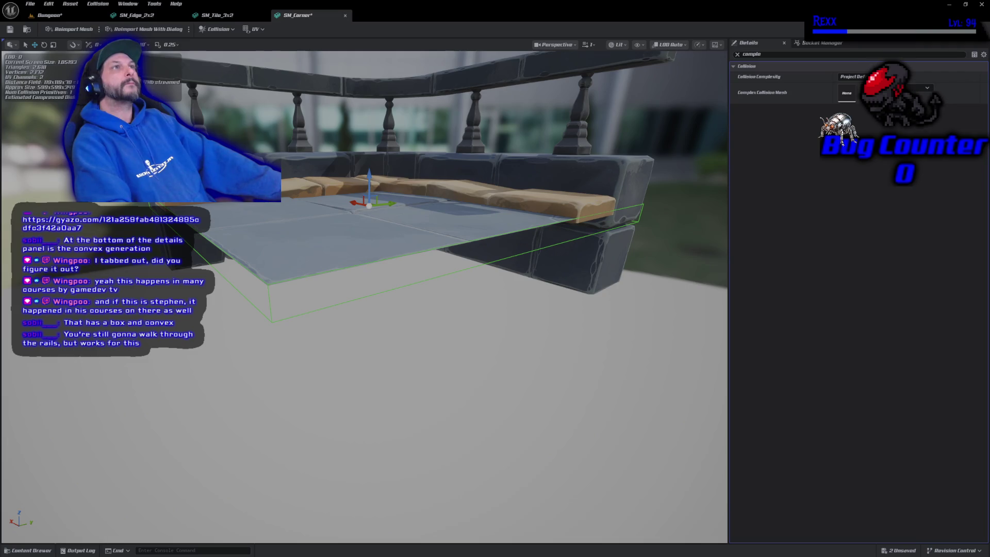
Add another box collision, shrink it to a narrow wall shape and place it along one railing
{"action": "left_click", "coordinate": [231, 31]}
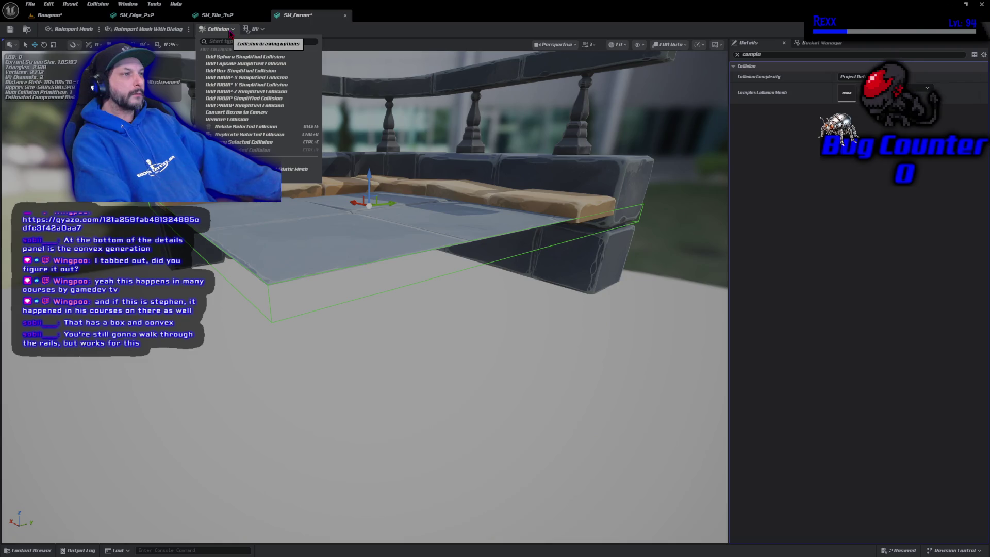
{"action": "left_click", "coordinate": [242, 73]}
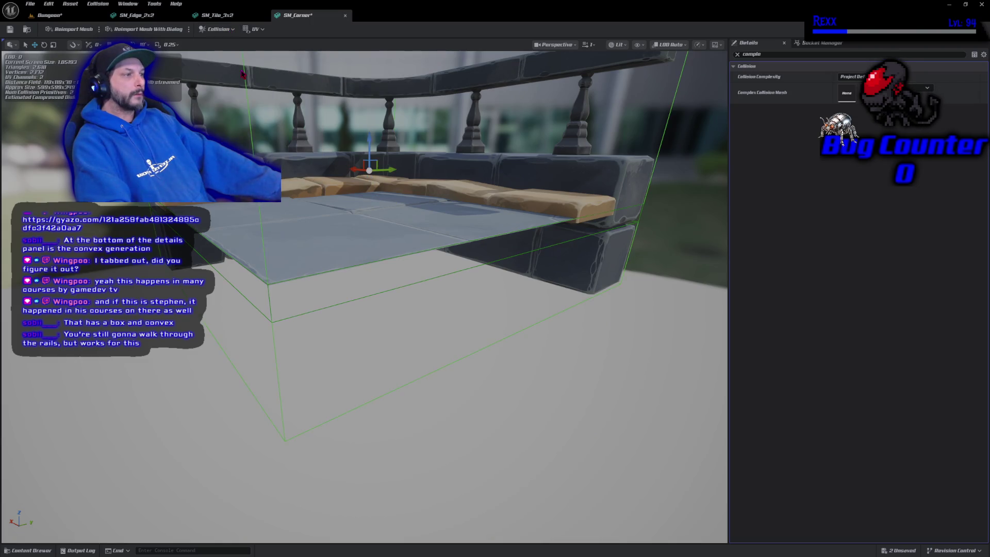
{"action": "mouse_move", "coordinate": [251, 87]}
{"action": "left_mouse_down"}
{"action": "mouse_move", "coordinate": [296, 155]}
{"action": "mouse_move", "coordinate": [485, 254]}
{"action": "left_mouse_up"}
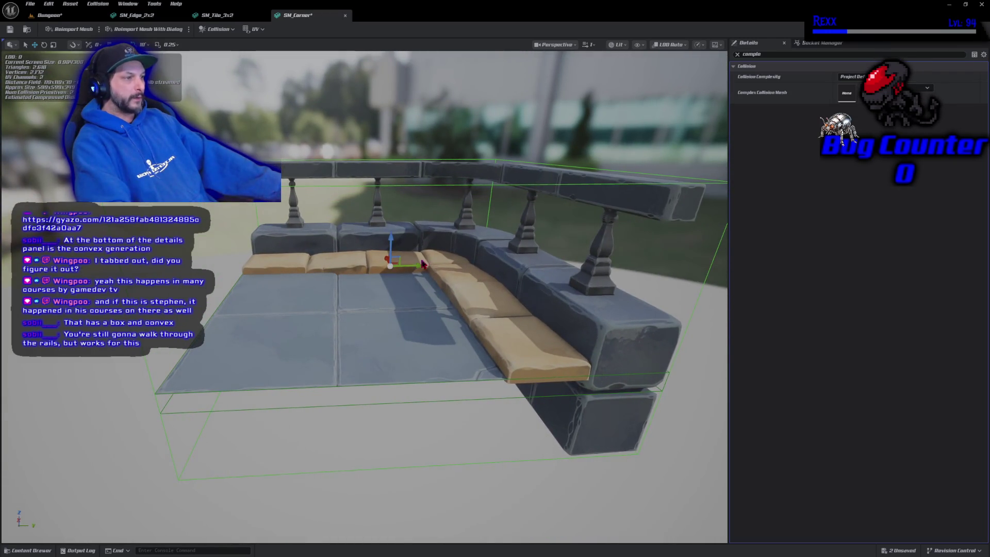
{"action": "mouse_move", "coordinate": [420, 264]}
{"action": "left_mouse_down"}
{"action": "mouse_move", "coordinate": [609, 281]}
{"action": "mouse_move", "coordinate": [691, 260]}
{"action": "mouse_move", "coordinate": [644, 324]}
{"action": "left_mouse_up"}
{"action": "mouse_move", "coordinate": [685, 293]}
{"action": "left_mouse_down"}
{"action": "mouse_move", "coordinate": [686, 232]}
{"action": "mouse_move", "coordinate": [686, 294]}
{"action": "left_mouse_up"}
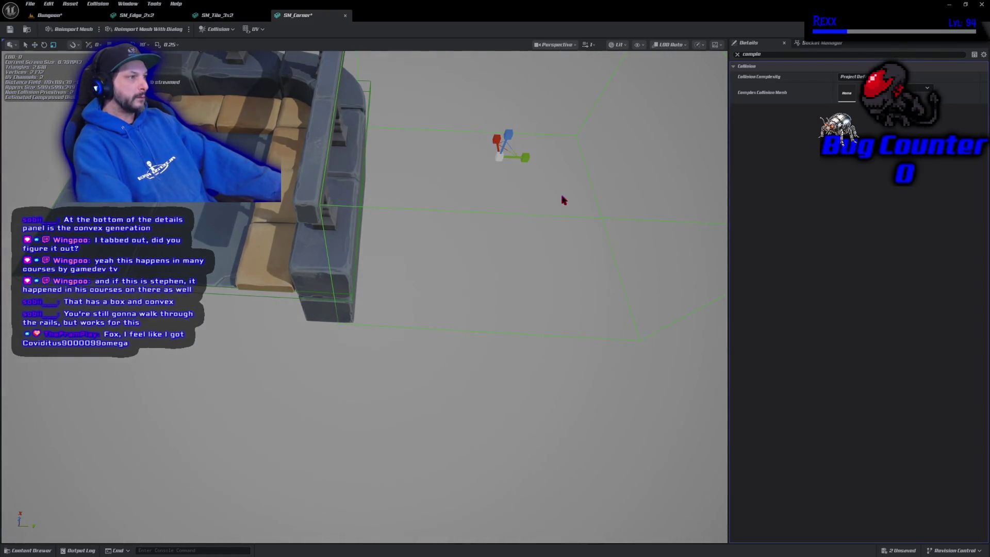
{"action": "mouse_move", "coordinate": [518, 158]}
{"action": "left_mouse_down"}
{"action": "mouse_move", "coordinate": [503, 165]}
{"action": "mouse_move", "coordinate": [524, 160]}
{"action": "mouse_move", "coordinate": [344, 149]}
{"action": "left_mouse_up"}
{"action": "key", "text": "e"}
{"action": "key", "text": "w"}
{"action": "mouse_move", "coordinate": [464, 258]}
{"action": "left_mouse_down"}
{"action": "mouse_move", "coordinate": [387, 224]}
{"action": "mouse_move", "coordinate": [317, 238]}
{"action": "left_mouse_up"}
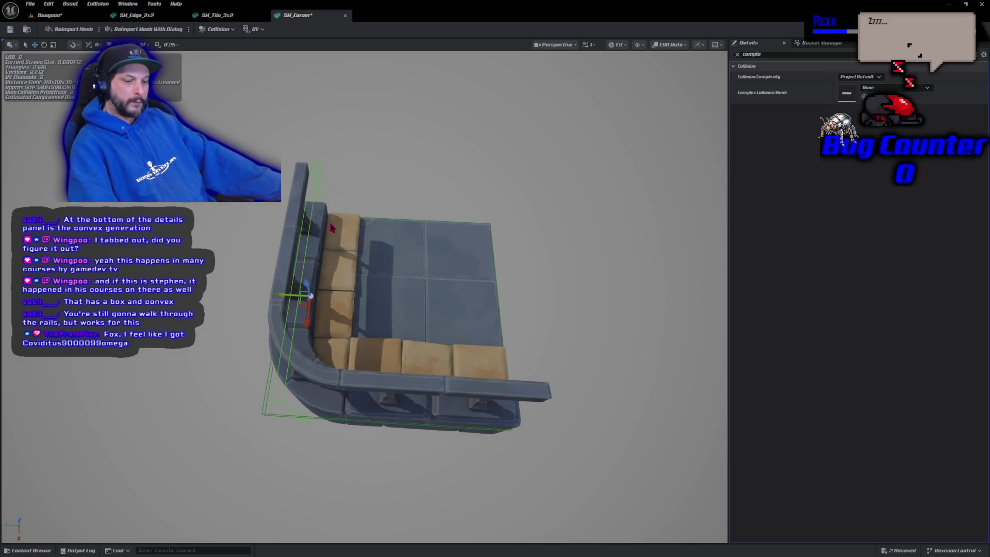
Duplicate the railing collision box, rotate it toward the other wall and move it along the front rail
{"action": "key", "text": "ctrl+d"}
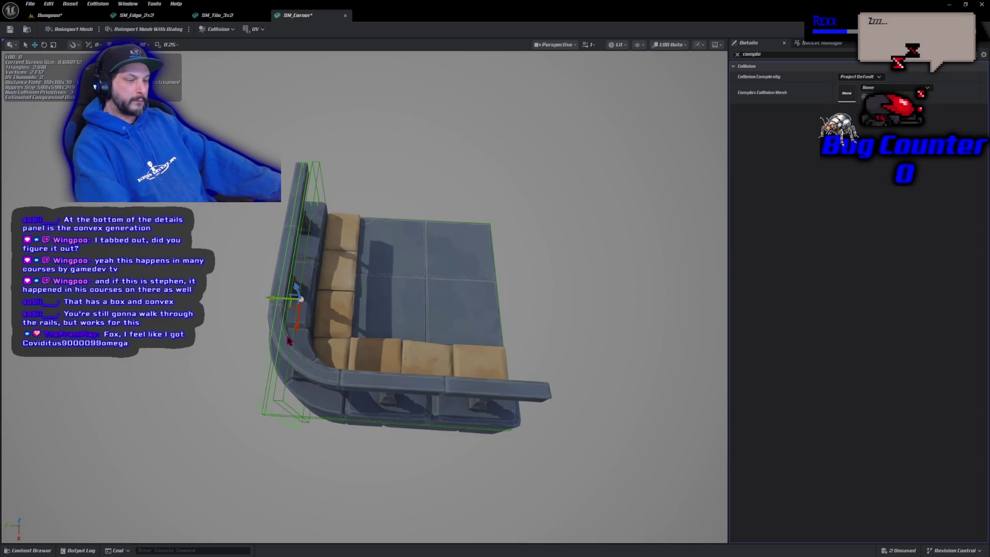
{"action": "key", "text": "e"}
{"action": "mouse_move", "coordinate": [291, 342]}
{"action": "left_mouse_down"}
{"action": "mouse_move", "coordinate": [333, 329]}
{"action": "mouse_move", "coordinate": [297, 382]}
{"action": "mouse_move", "coordinate": [295, 446]}
{"action": "left_mouse_up"}
{"action": "key", "text": "w"}
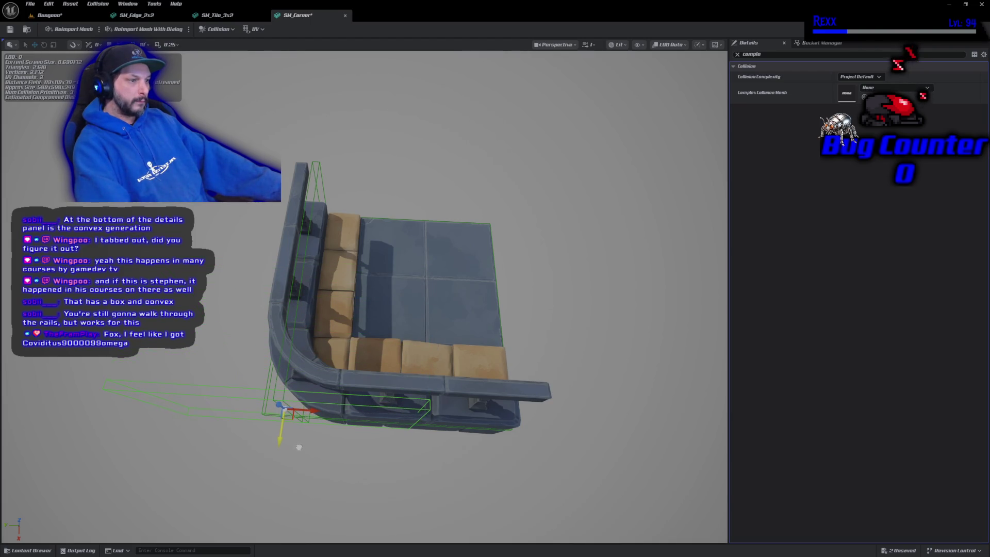
{"action": "mouse_move", "coordinate": [309, 410]}
{"action": "left_mouse_down"}
{"action": "mouse_move", "coordinate": [469, 419]}
{"action": "mouse_move", "coordinate": [455, 423]}
{"action": "mouse_move", "coordinate": [521, 361]}
{"action": "mouse_move", "coordinate": [436, 459]}
{"action": "left_mouse_up"}
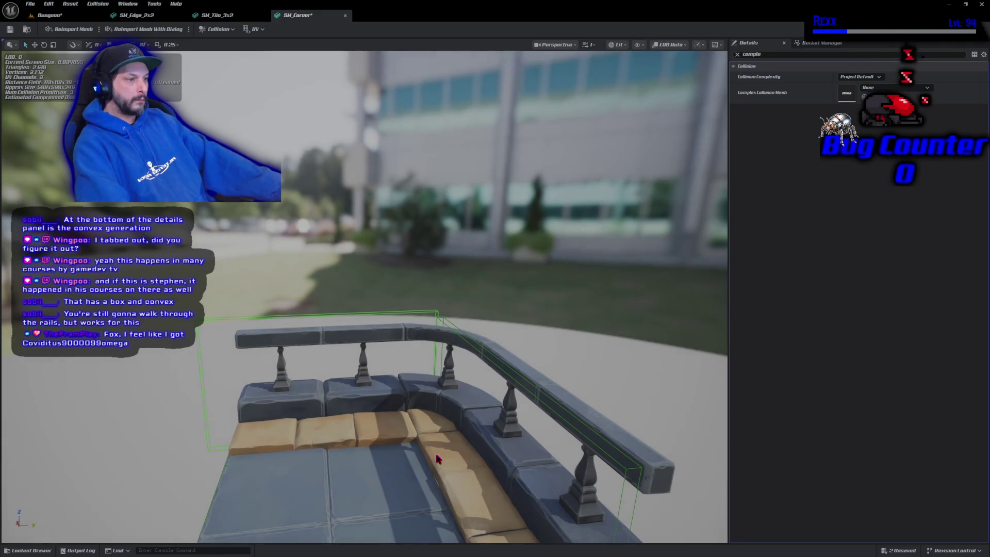
Shorten the rail collision box and slide it along SM_Corner's left rail
{"action": "left_click_drag", "start_coordinate": [300, 386], "coordinate": [289, 387]}
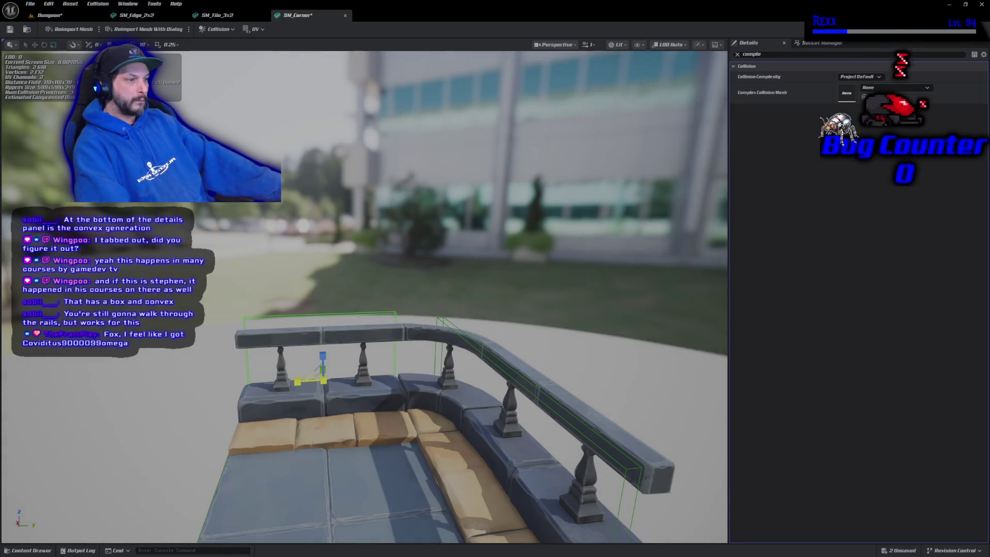
{"action": "key", "text": "w"}
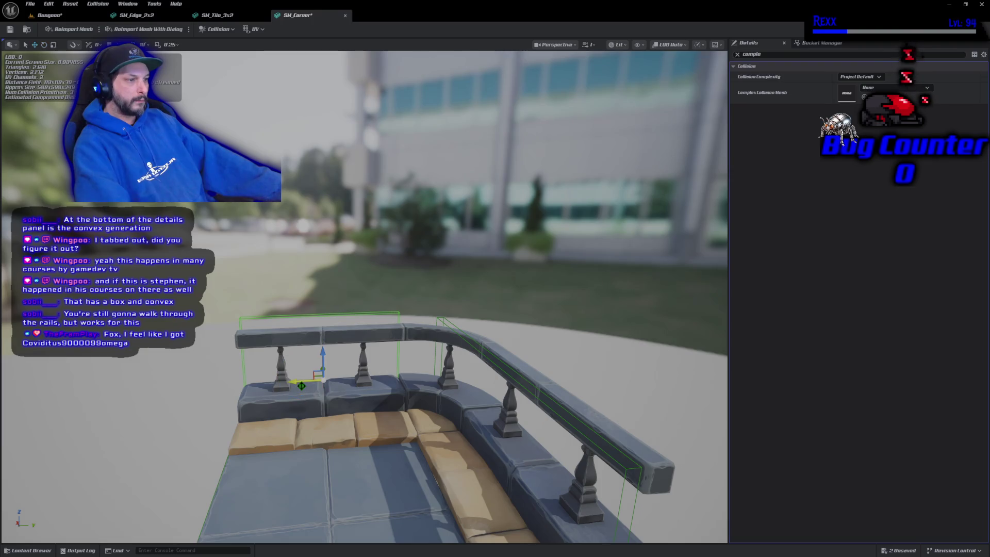
{"action": "mouse_move", "coordinate": [304, 382]}
{"action": "left_mouse_down"}
{"action": "mouse_move", "coordinate": [318, 381]}
{"action": "mouse_move", "coordinate": [217, 405]}
{"action": "mouse_move", "coordinate": [340, 400]}
{"action": "left_mouse_up"}
{"action": "left_click_drag", "start_coordinate": [310, 352], "coordinate": [340, 361]}
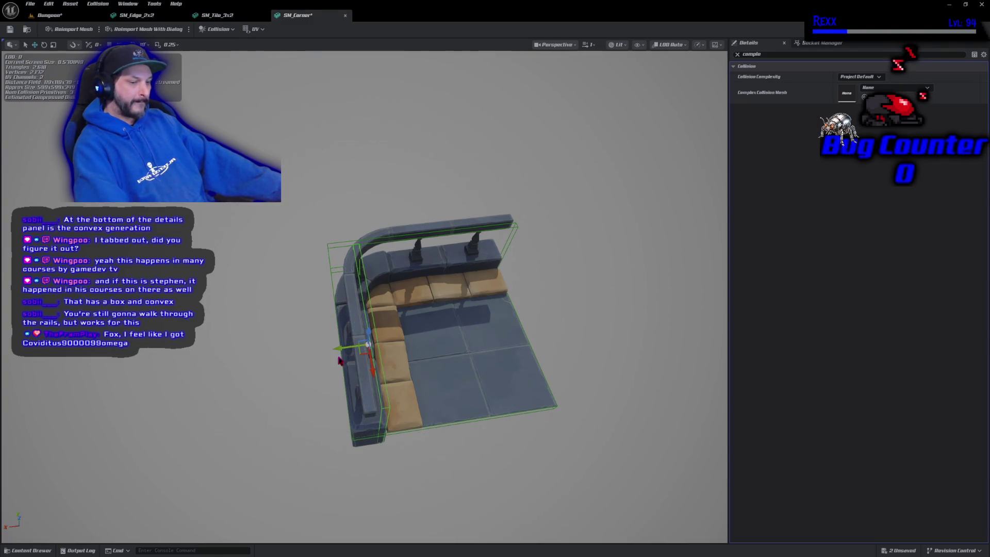
{"action": "mouse_move", "coordinate": [387, 393]}
{"action": "left_mouse_down"}
{"action": "mouse_move", "coordinate": [339, 333]}
{"action": "mouse_move", "coordinate": [387, 393]}
{"action": "left_mouse_up"}
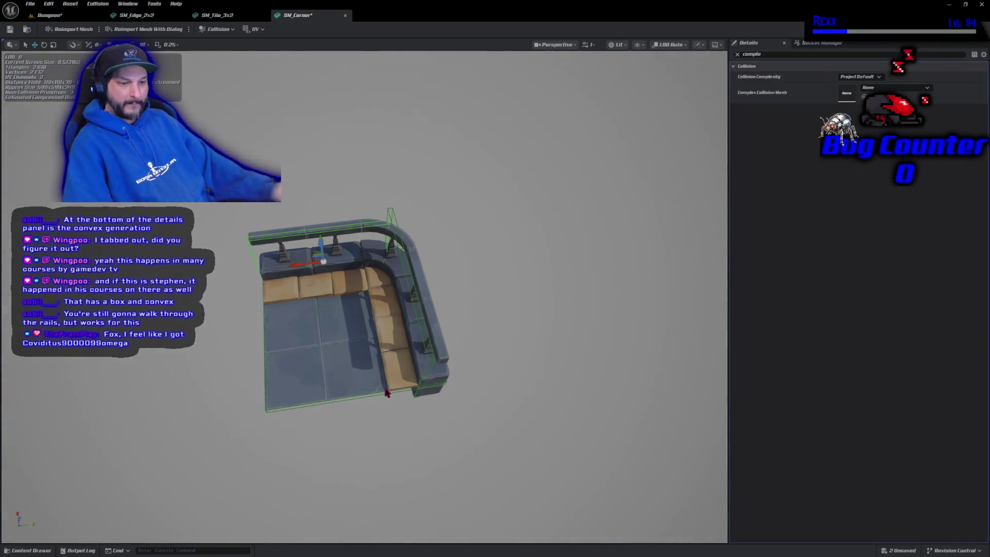
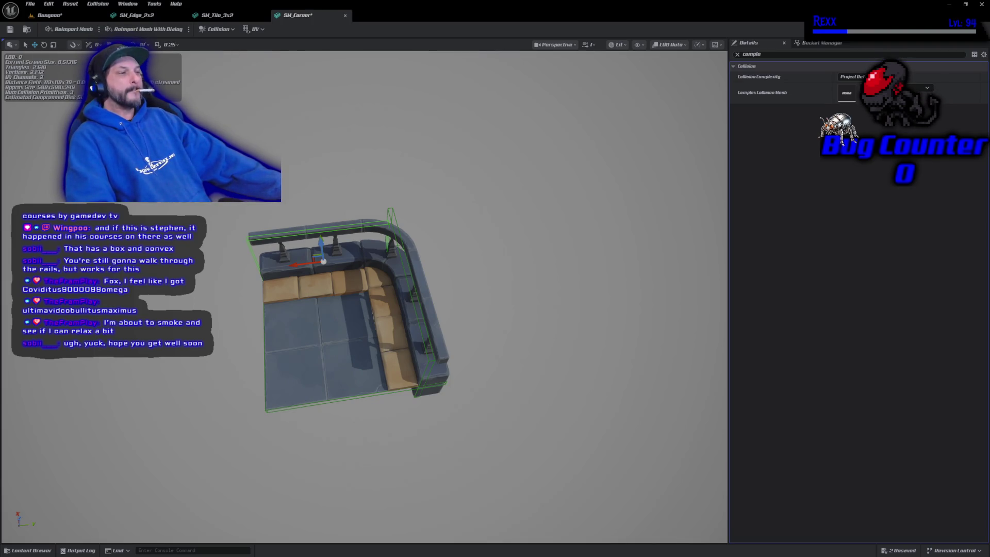
Narrow the left SM_Corner collision box so it hugs the rail wall
{"action": "left_click_drag", "start_coordinate": [361, 309], "coordinate": [485, 310]}
{"action": "left_click_drag", "start_coordinate": [287, 253], "coordinate": [287, 243]}
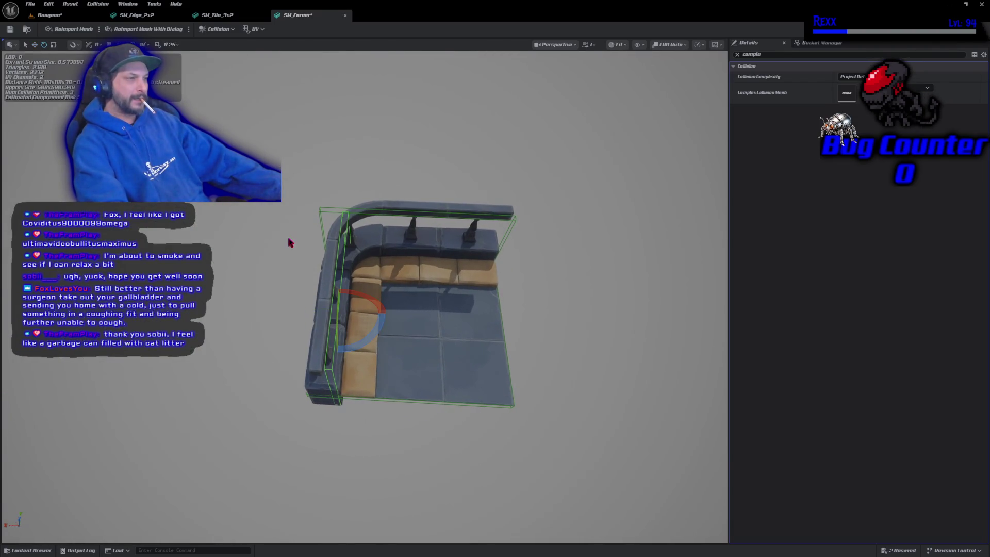
{"action": "left_click", "coordinate": [372, 351]}
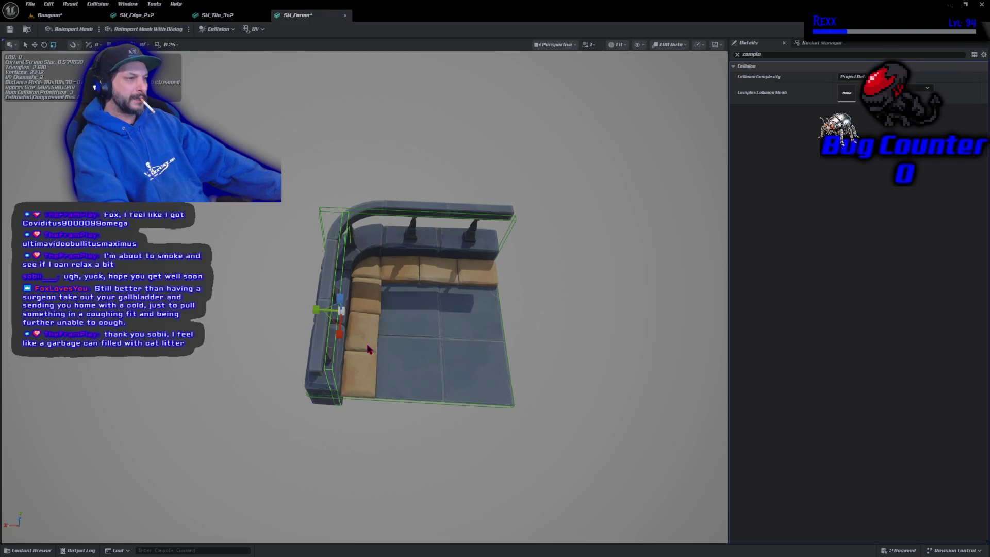
{"action": "left_click_drag", "start_coordinate": [341, 310], "coordinate": [310, 311]}
{"action": "key", "text": "w"}
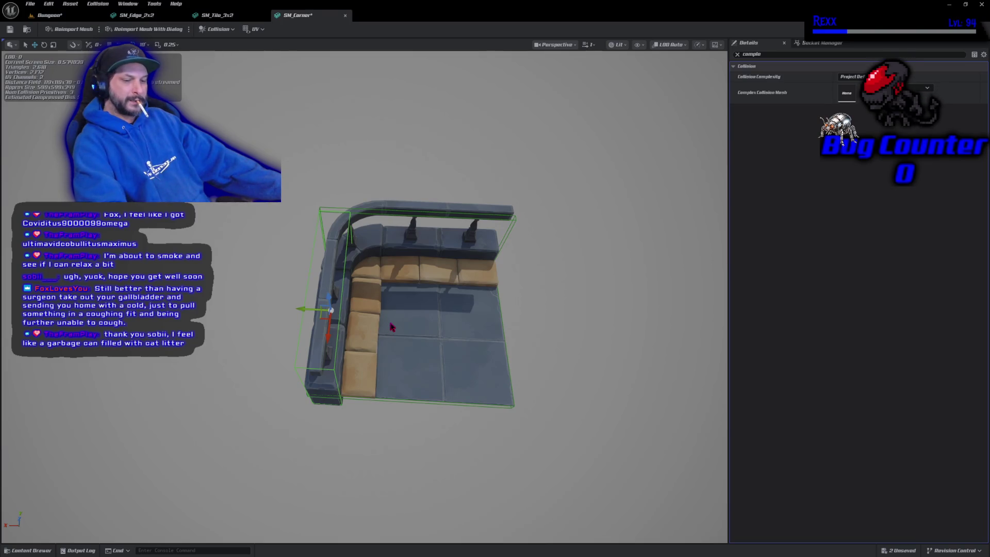
{"action": "scroll", "coordinate": [309, 312], "scroll_direction": "up", "scroll_amount": 5}
Widen and reposition the corner pillar's collision box to fit the pillar snugly
{"action": "left_click_drag", "start_coordinate": [300, 305], "coordinate": [238, 301]}
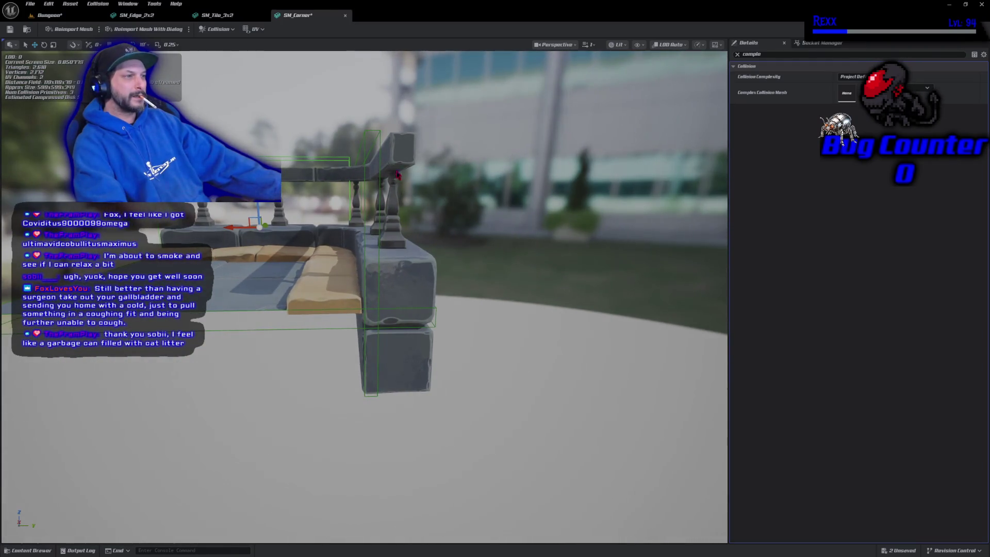
{"action": "left_click", "coordinate": [379, 133]}
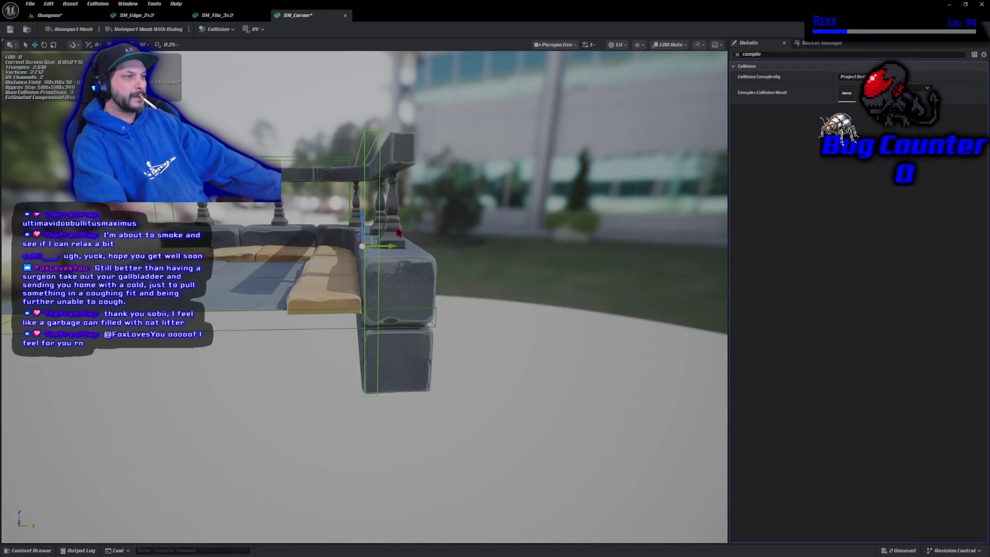
{"action": "key", "text": "r"}
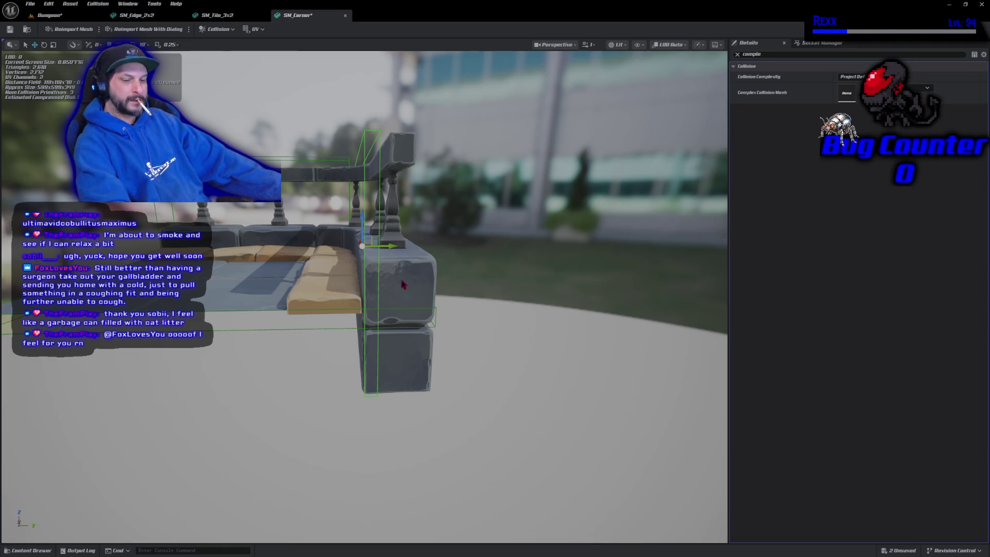
{"action": "mouse_move", "coordinate": [375, 246]}
{"action": "left_mouse_down"}
{"action": "mouse_move", "coordinate": [428, 246]}
{"action": "mouse_move", "coordinate": [391, 246]}
{"action": "mouse_move", "coordinate": [407, 245]}
{"action": "left_mouse_up"}
{"action": "key", "text": "w"}
{"action": "key", "text": "r"}
{"action": "key", "text": "w"}
{"action": "key", "text": "r"}
{"action": "left_click", "coordinate": [407, 248]}
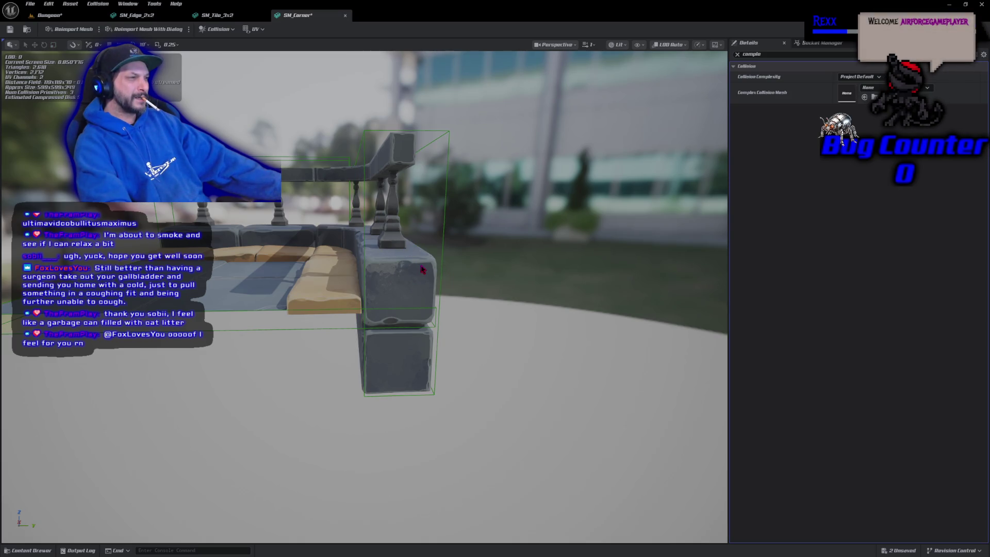
{"action": "left_click", "coordinate": [405, 251]}
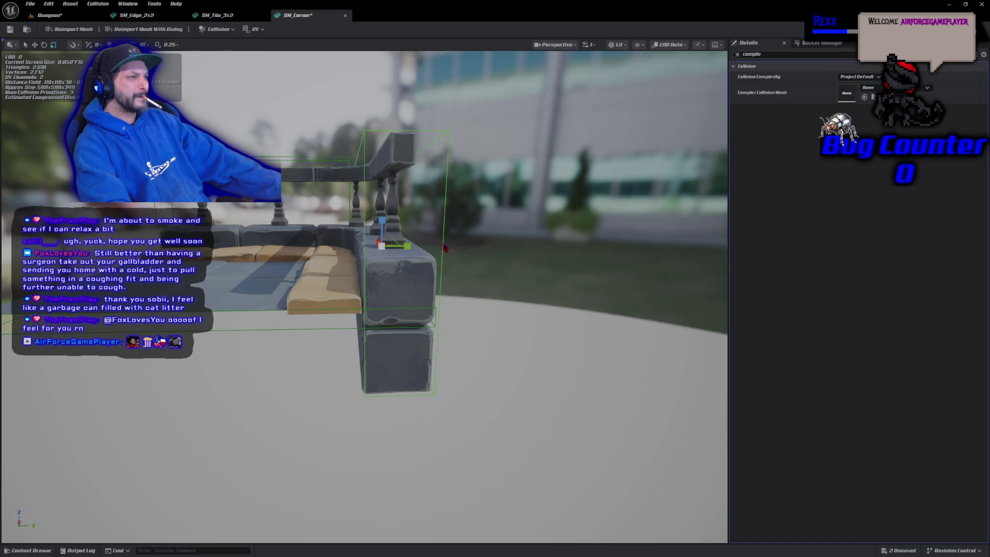
{"action": "left_click_drag", "start_coordinate": [404, 246], "coordinate": [398, 248]}
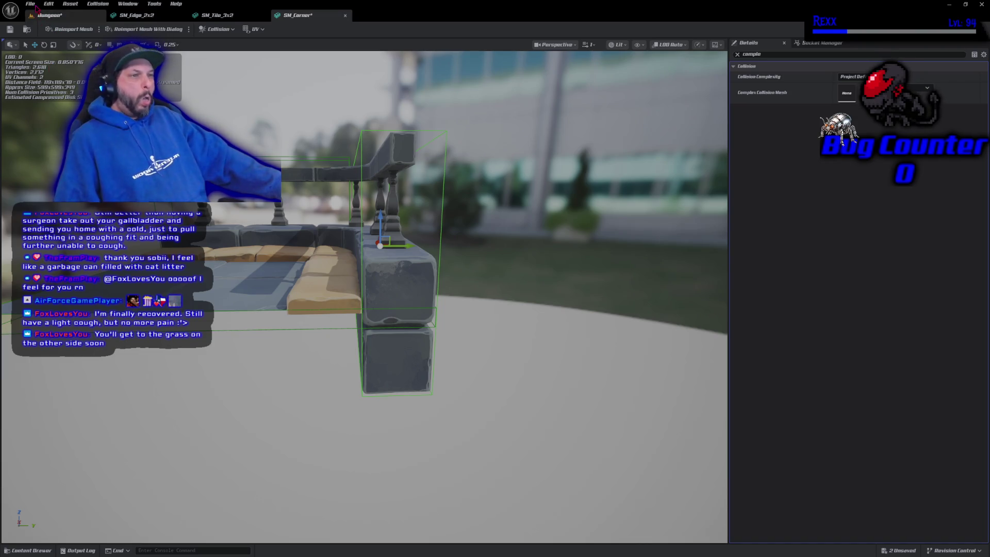
{"action": "left_click", "coordinate": [30, 5]}
Save all assets and run a quick play-test of the Dungeon level
{"action": "left_click", "coordinate": [43, 45]}
{"action": "left_click", "coordinate": [42, 16]}
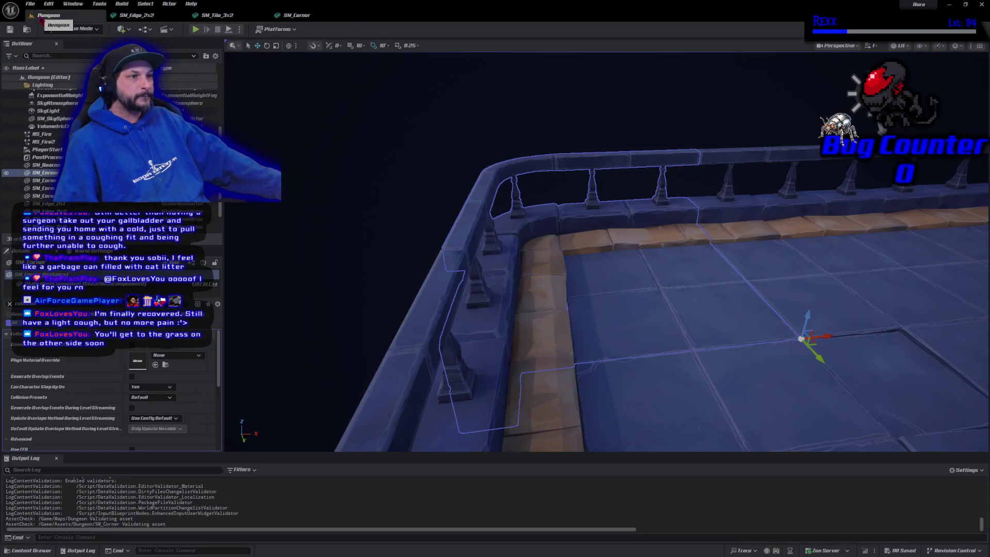
{"action": "left_click", "coordinate": [195, 30]}
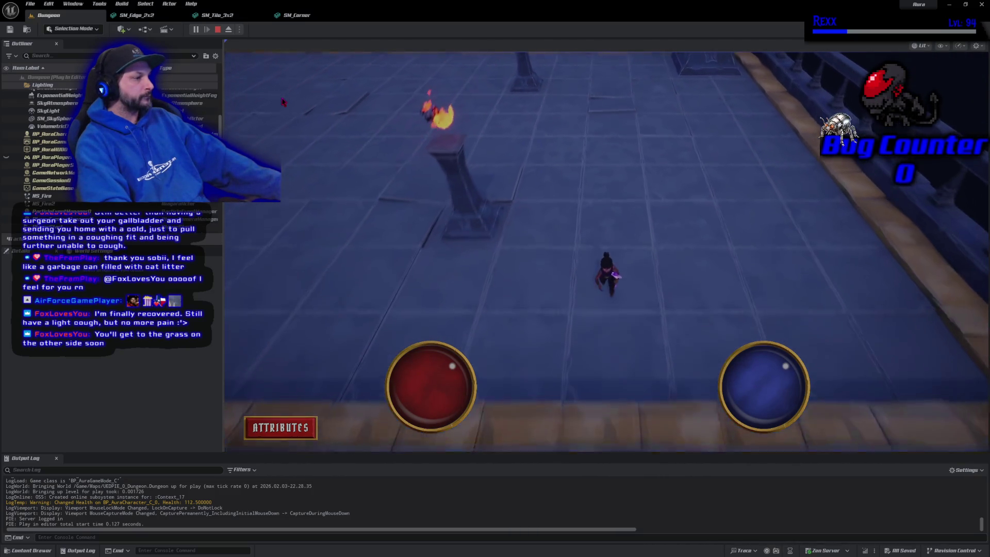
{"action": "key", "text": "Escape"}
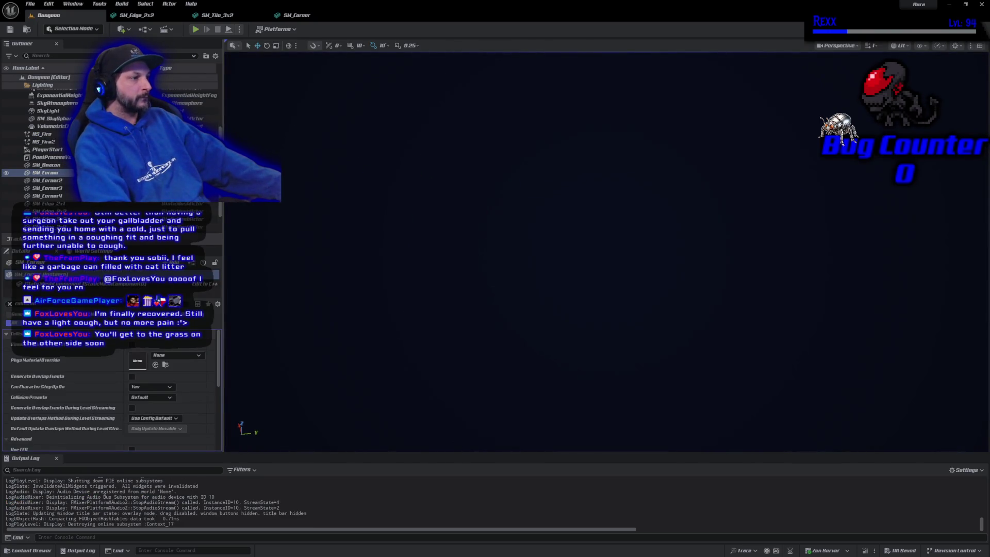
Select the floor edge piece, play-test again, then open the SM_Edge_2x2 mesh
{"action": "scroll", "coordinate": [447, 165], "scroll_direction": "down", "scroll_amount": 2}
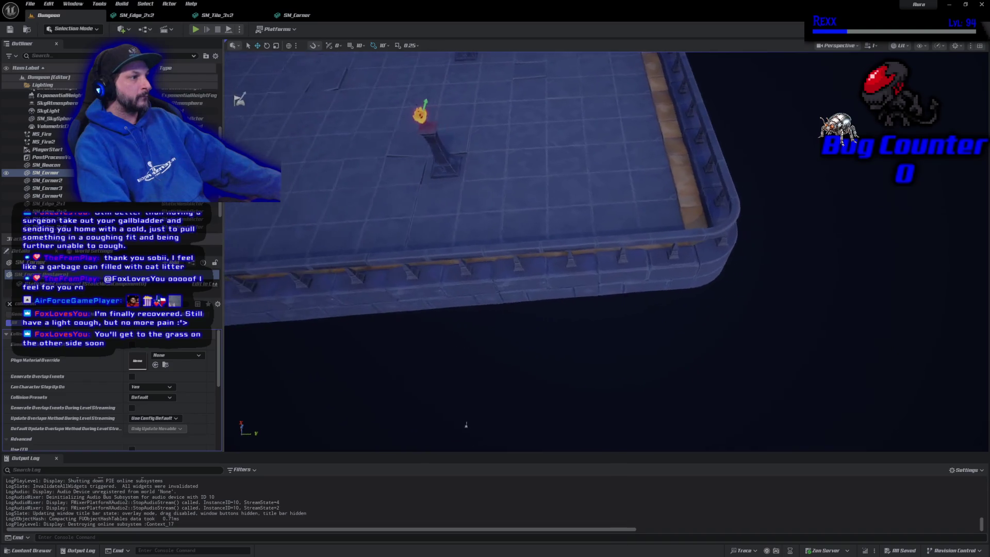
{"action": "left_click", "coordinate": [500, 221]}
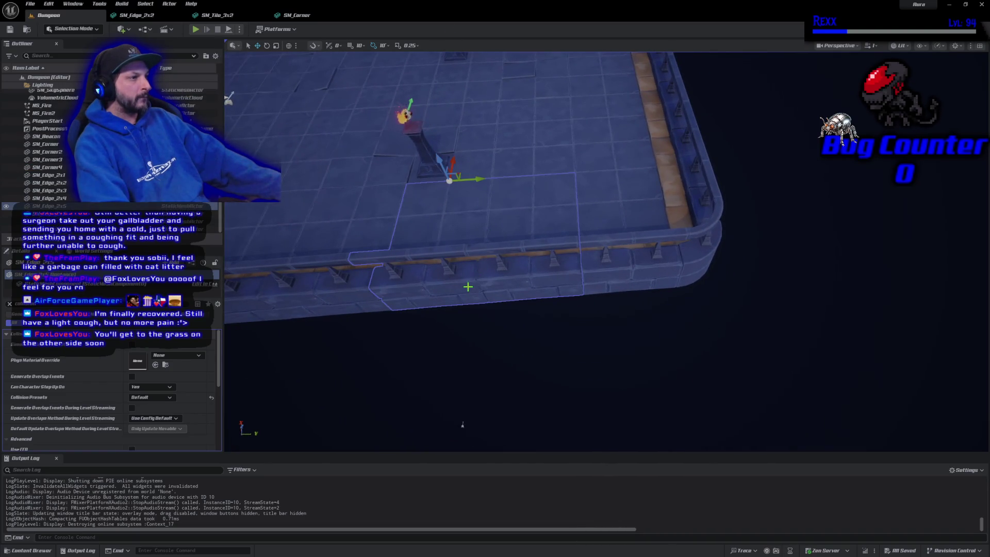
{"action": "key", "text": "alt+p"}
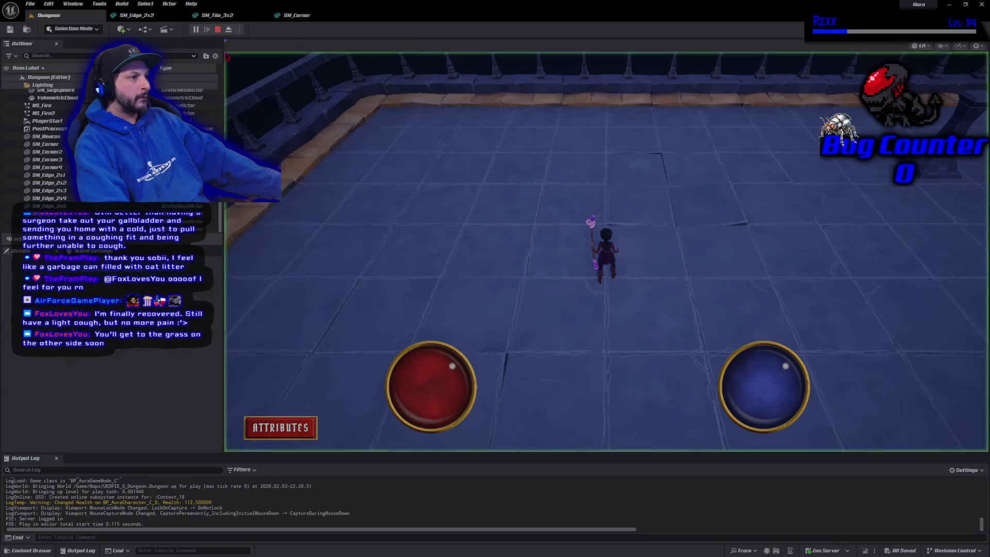
{"action": "key", "text": "s"}
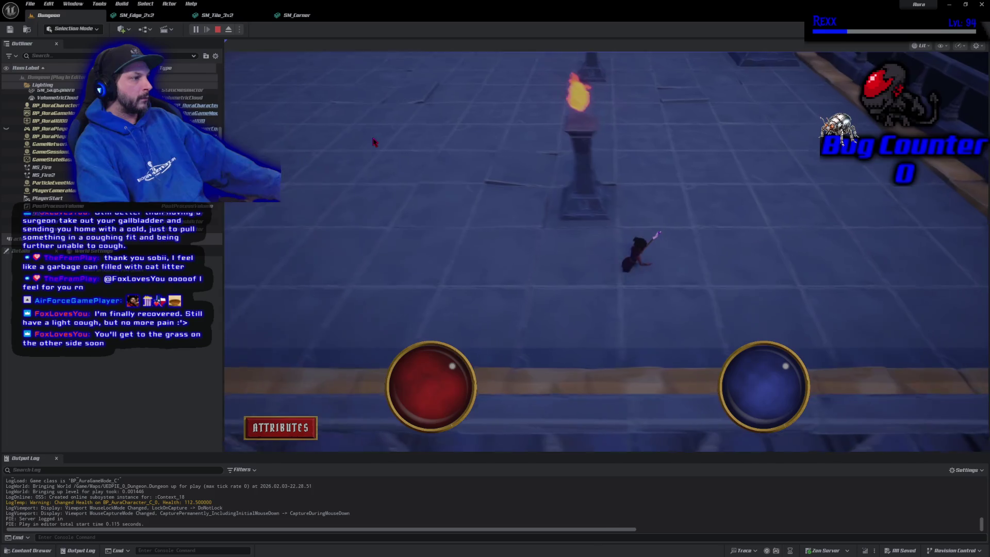
{"action": "key", "text": "Escape"}
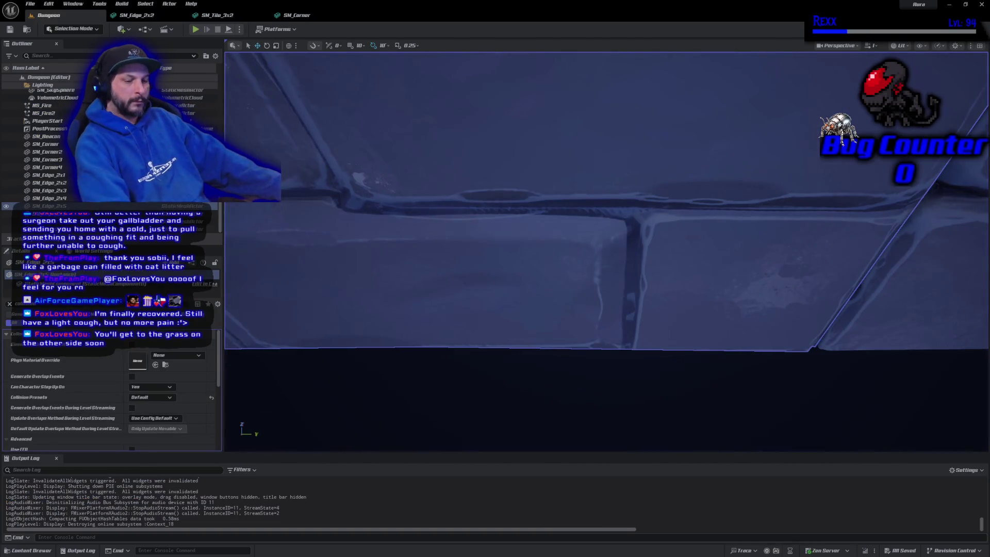
{"action": "key", "text": "f"}
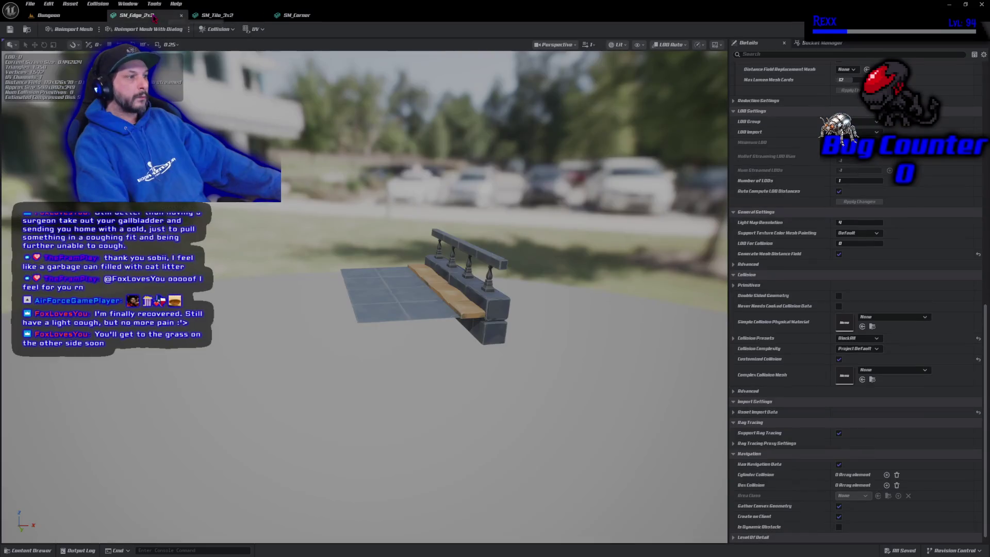
{"action": "left_click", "coordinate": [137, 15]}
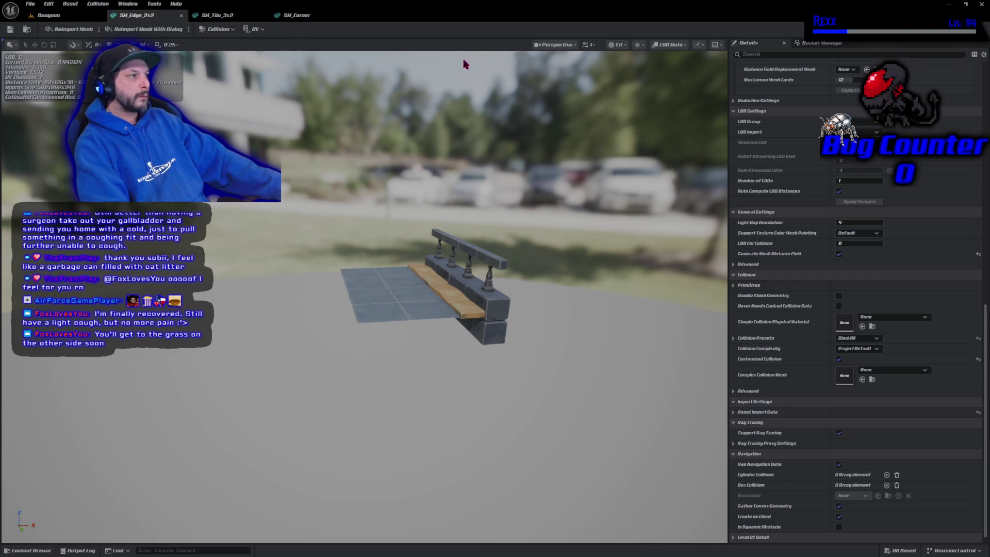
Show simple collision and add a box collision wrapping only the SM_Edge_2x2 floor slab
{"action": "left_click", "coordinate": [638, 45]}
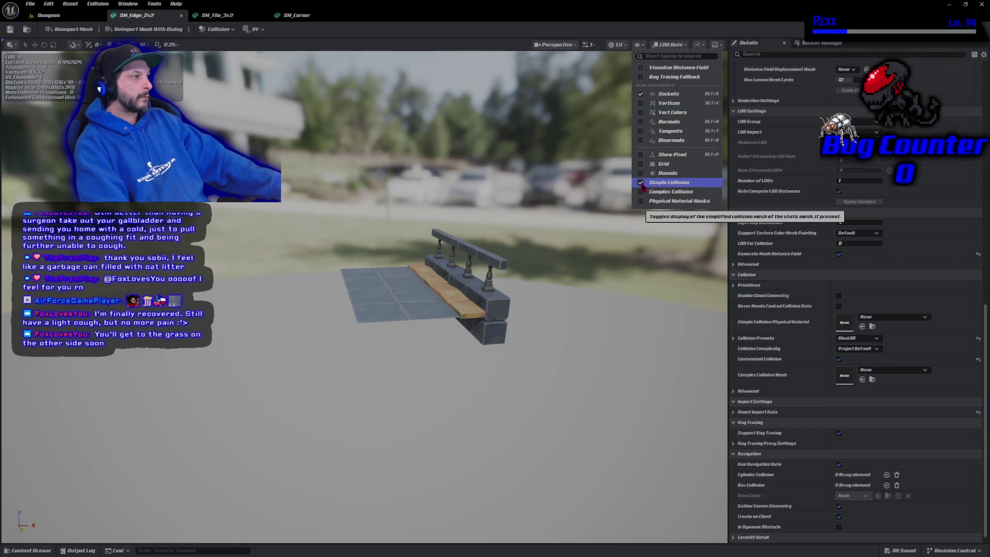
{"action": "left_click", "coordinate": [218, 28]}
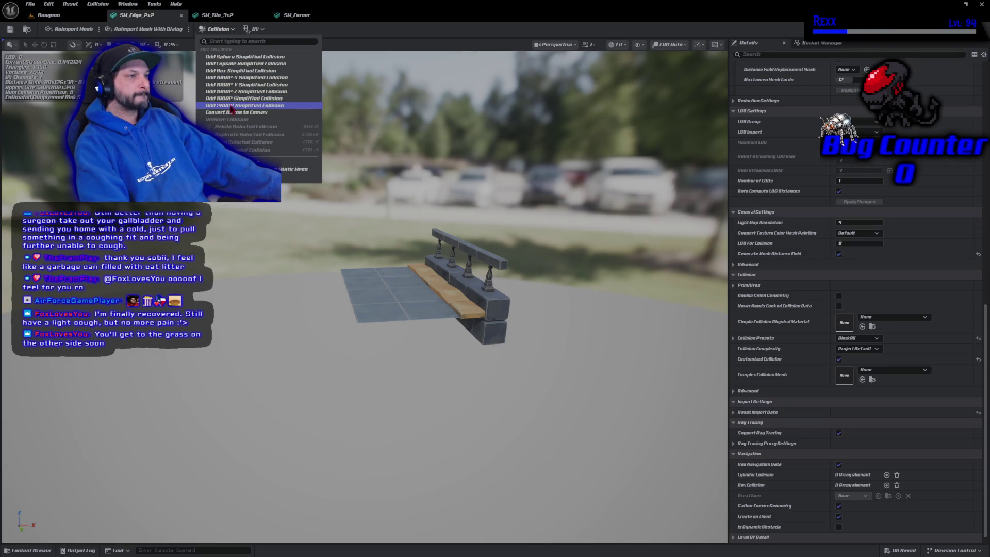
{"action": "left_click", "coordinate": [233, 71]}
{"action": "left_click", "coordinate": [450, 281]}
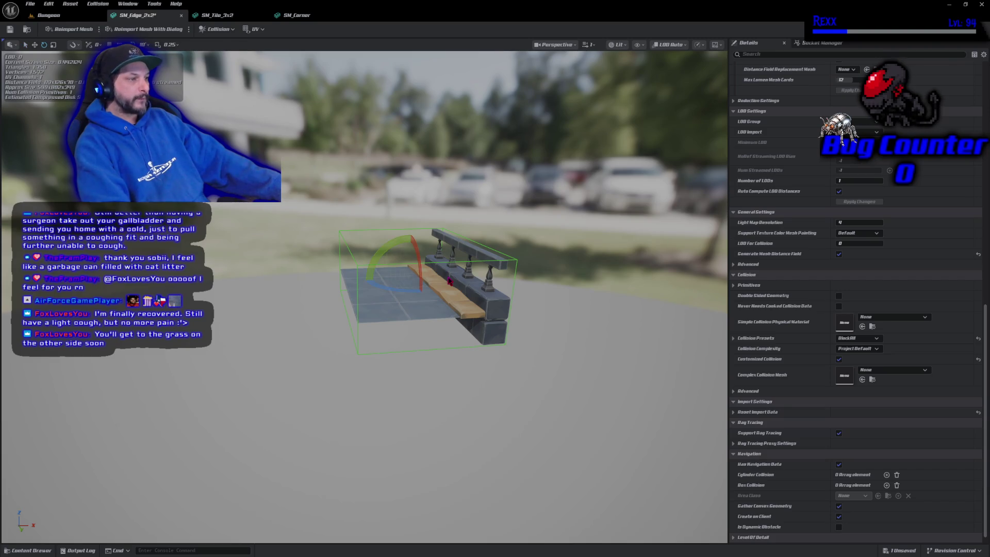
{"action": "key", "text": "w"}
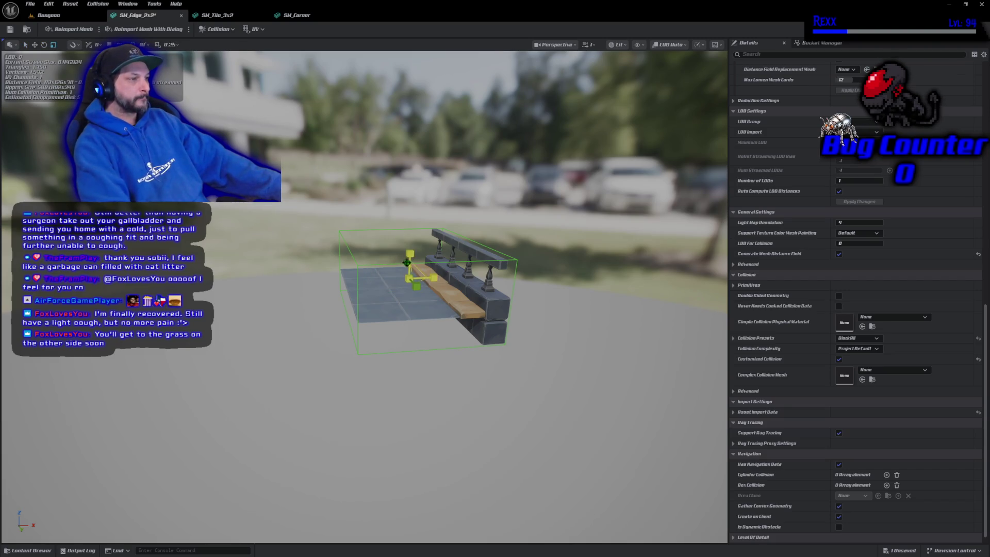
{"action": "mouse_move", "coordinate": [408, 253]}
{"action": "left_mouse_down"}
{"action": "mouse_move", "coordinate": [409, 274]}
{"action": "mouse_move", "coordinate": [410, 262]}
{"action": "left_mouse_up"}
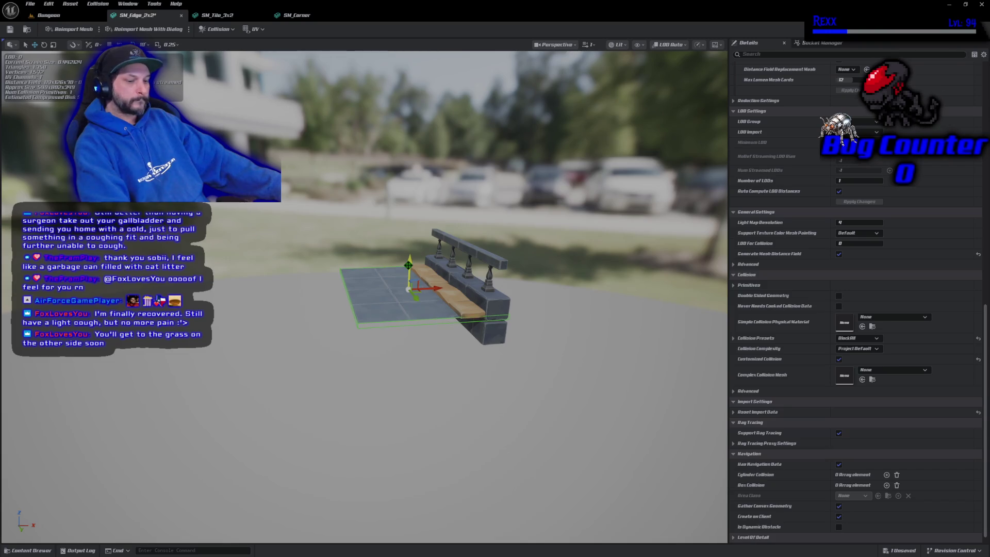
{"action": "key", "text": "f"}
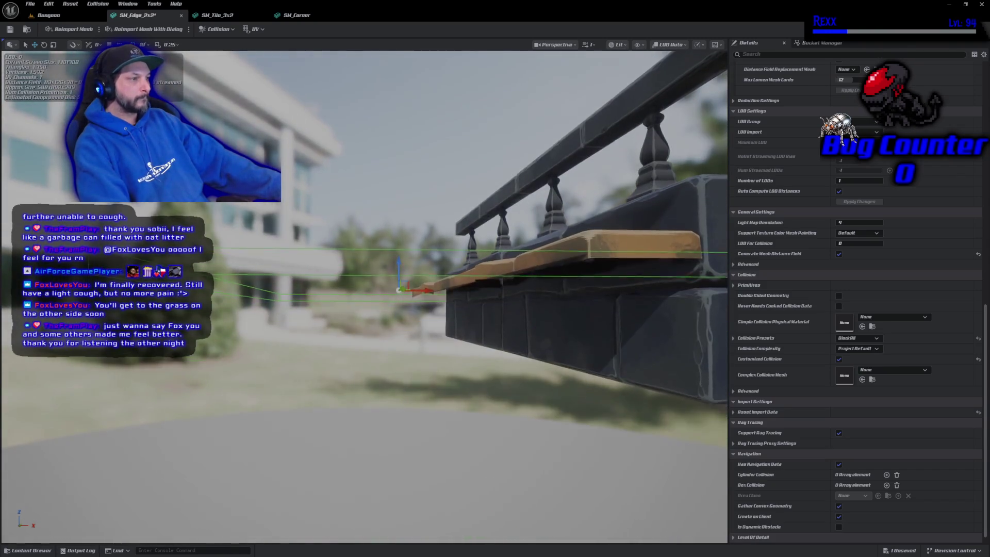
{"action": "mouse_move", "coordinate": [369, 202]}
{"action": "left_mouse_down"}
{"action": "mouse_move", "coordinate": [356, 198]}
{"action": "mouse_move", "coordinate": [369, 201]}
{"action": "left_mouse_up"}
Add a second slim box collision over the rail, save the mesh, and return to Dungeon
{"action": "left_click", "coordinate": [218, 30]}
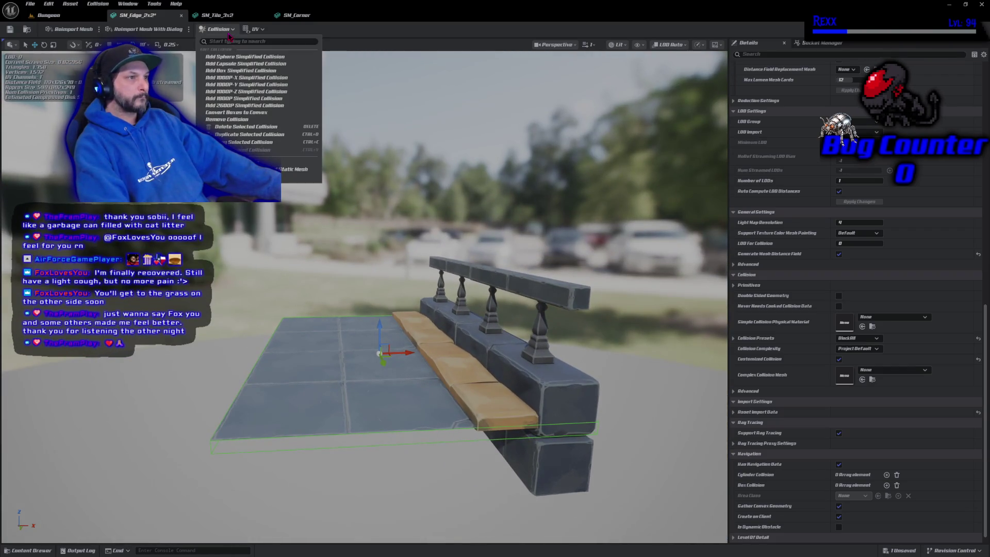
{"action": "left_click", "coordinate": [227, 71]}
{"action": "key", "text": "e"}
{"action": "key", "text": "r"}
{"action": "mouse_move", "coordinate": [403, 330]}
{"action": "left_mouse_down"}
{"action": "mouse_move", "coordinate": [381, 331]}
{"action": "mouse_move", "coordinate": [495, 326]}
{"action": "left_mouse_up"}
{"action": "key", "text": "w"}
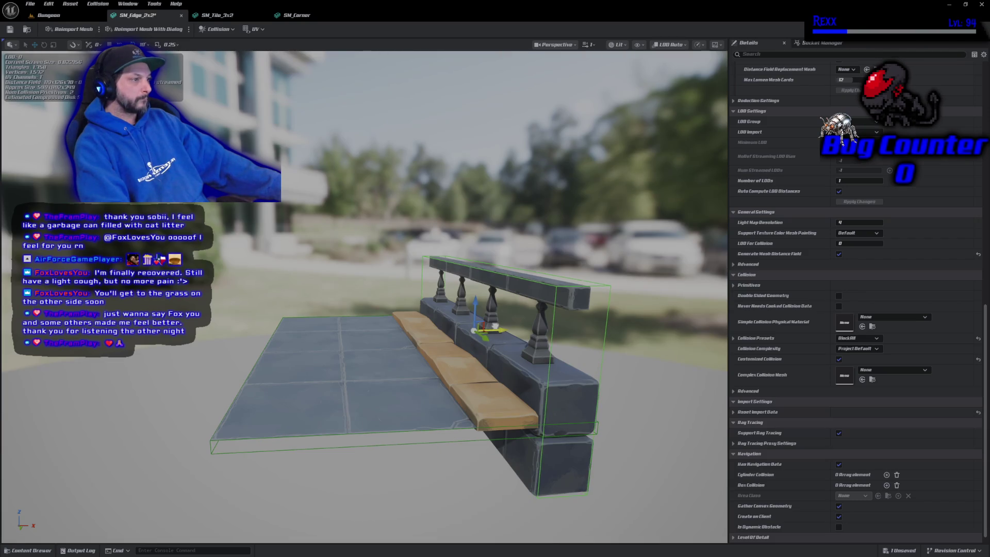
{"action": "mouse_move", "coordinate": [513, 387]}
{"action": "left_mouse_down"}
{"action": "mouse_move", "coordinate": [490, 376]}
{"action": "mouse_move", "coordinate": [459, 388]}
{"action": "mouse_move", "coordinate": [356, 383]}
{"action": "left_mouse_up"}
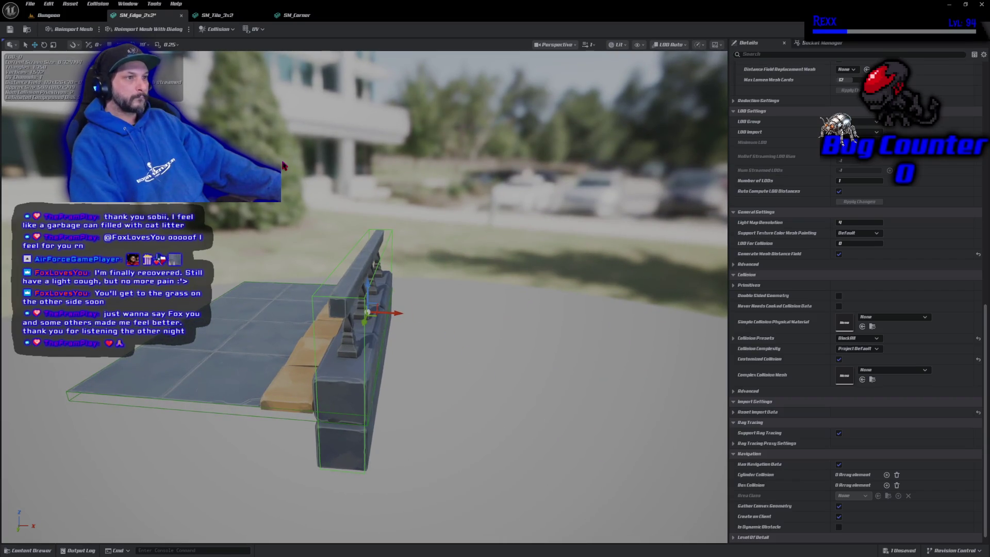
{"action": "key", "text": "ctrl+s"}
{"action": "left_click", "coordinate": [49, 15]}
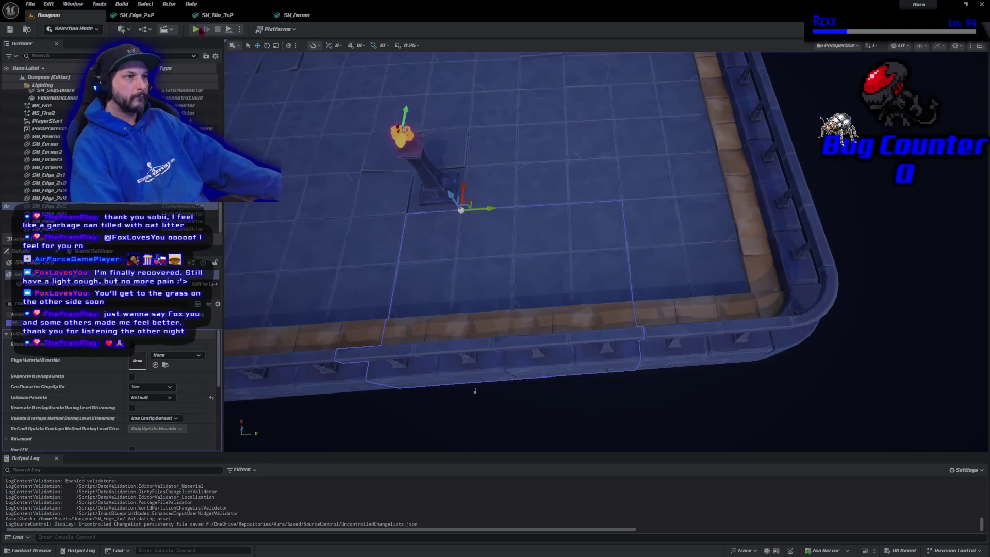
Play-test by running the character with WASD along the walls and past the torch pillars
{"action": "left_click", "coordinate": [196, 29]}
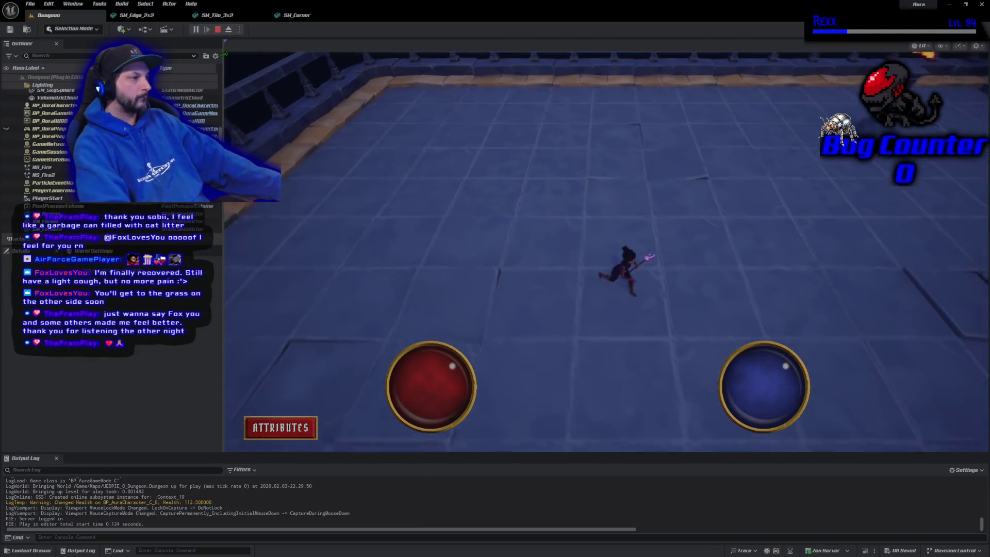
{"action": "key", "text": "w"}
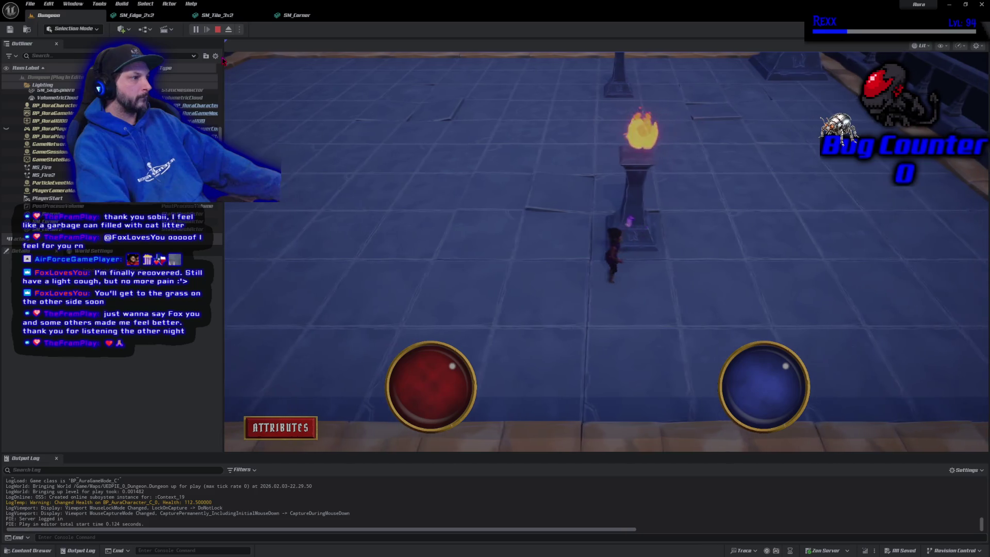
{"action": "key", "text": "d"}
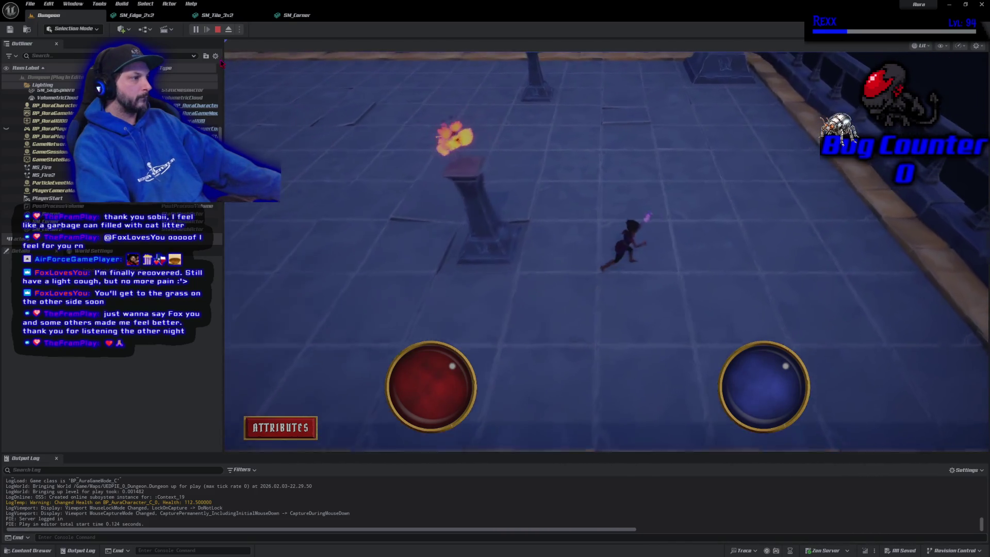
{"action": "key", "text": "w"}
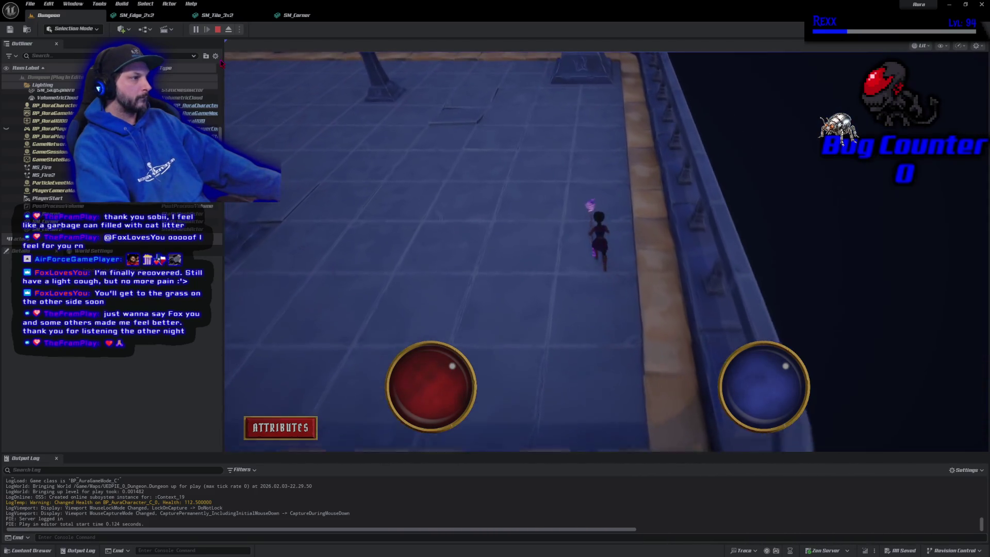
{"action": "key", "text": "a"}
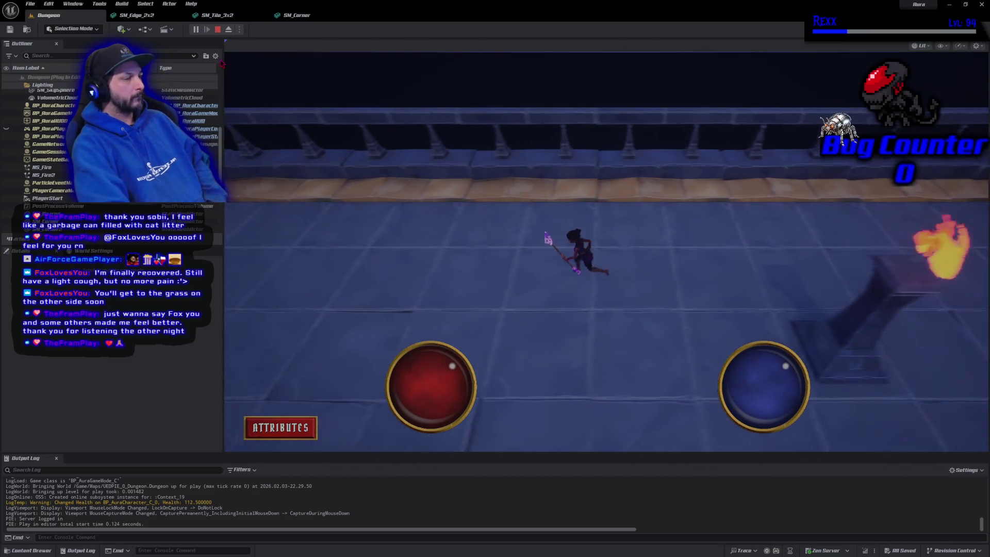
{"action": "key", "text": "s"}
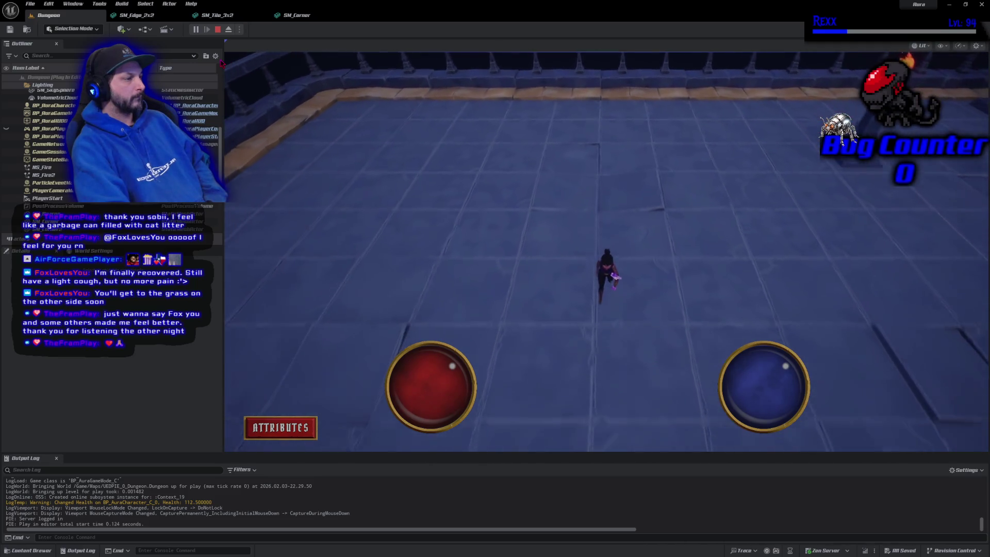
{"action": "key", "text": "w"}
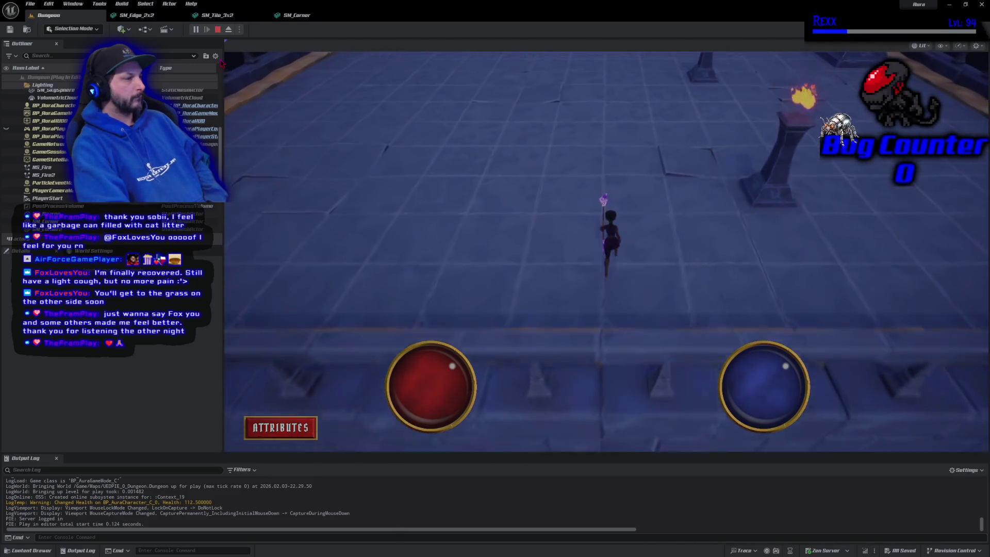
{"action": "key", "text": "w"}
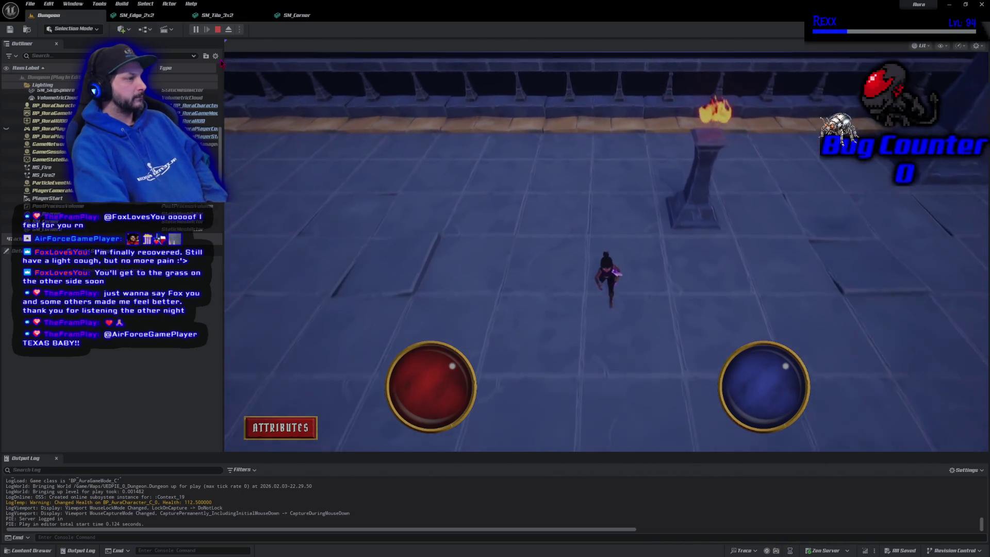
{"action": "key", "text": "w"}
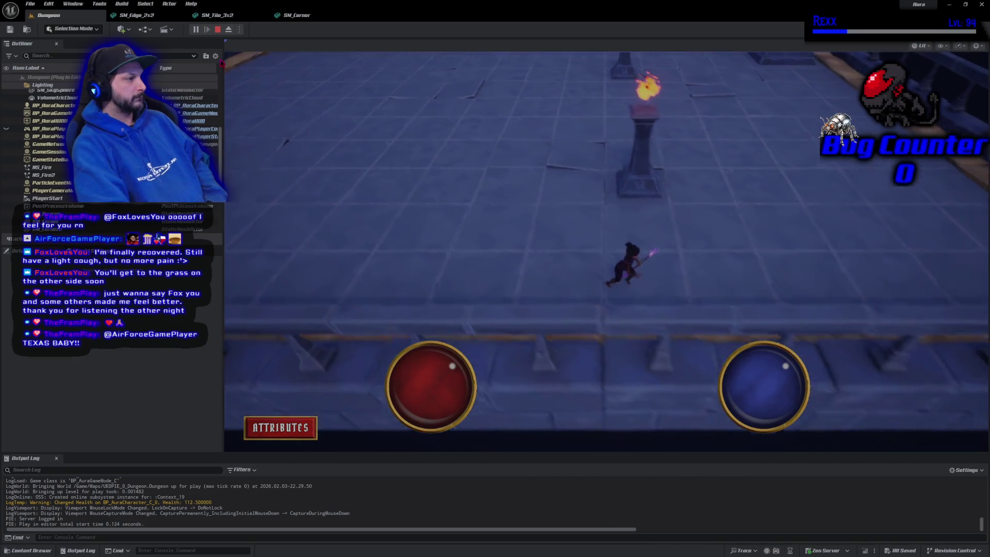
{"action": "key", "text": "w"}
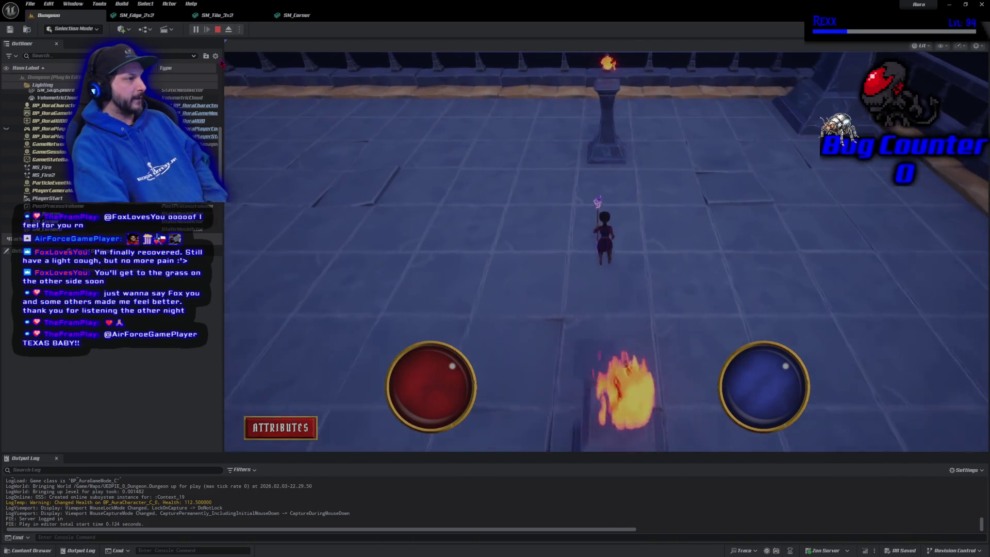
{"action": "key", "text": "w"}
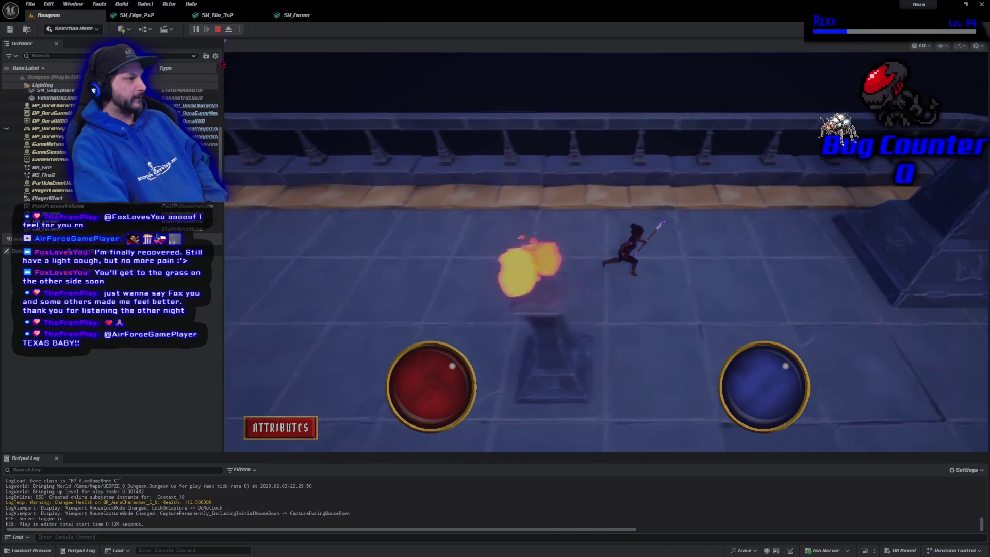
{"action": "key", "text": "w"}
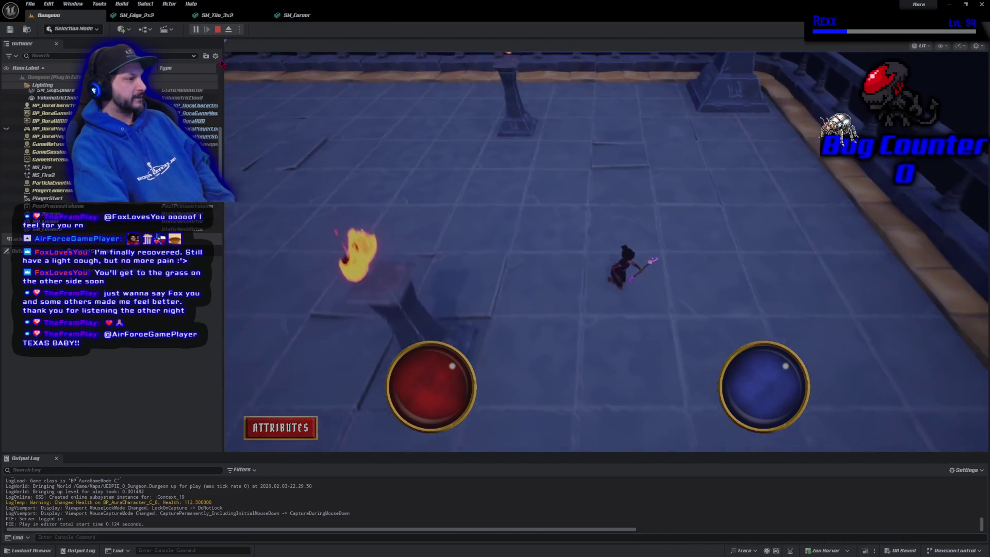
{"action": "key", "text": "w"}
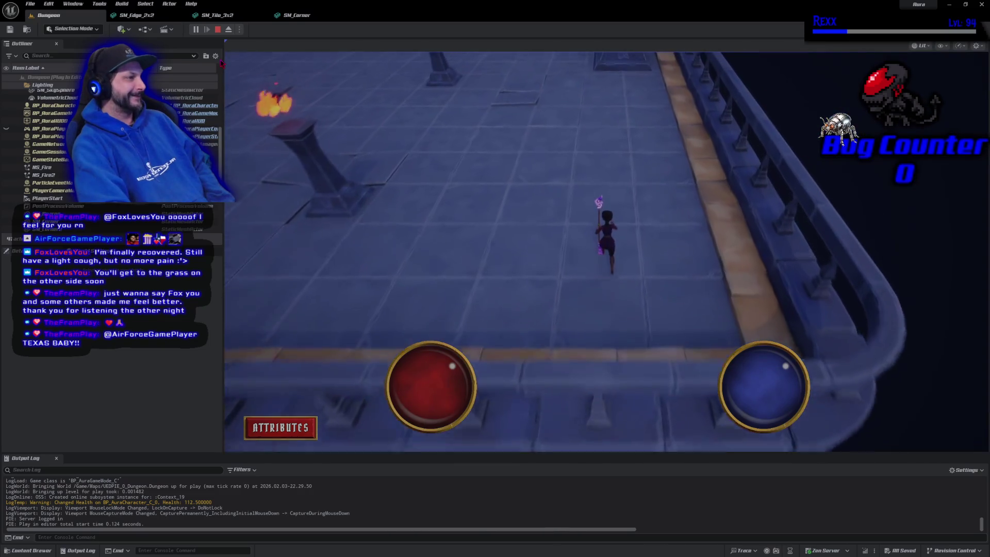
{"action": "key", "text": "w"}
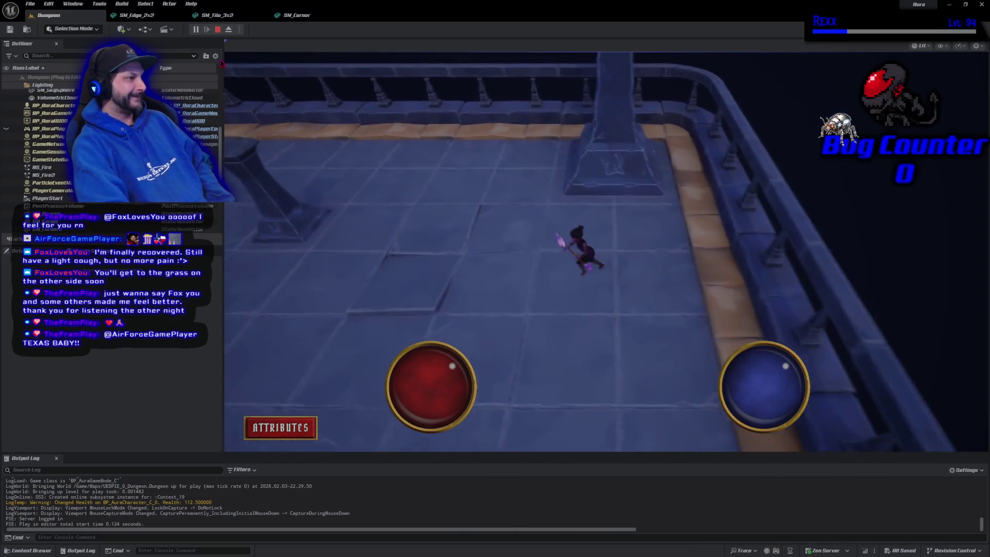
{"action": "key", "text": "Escape"}
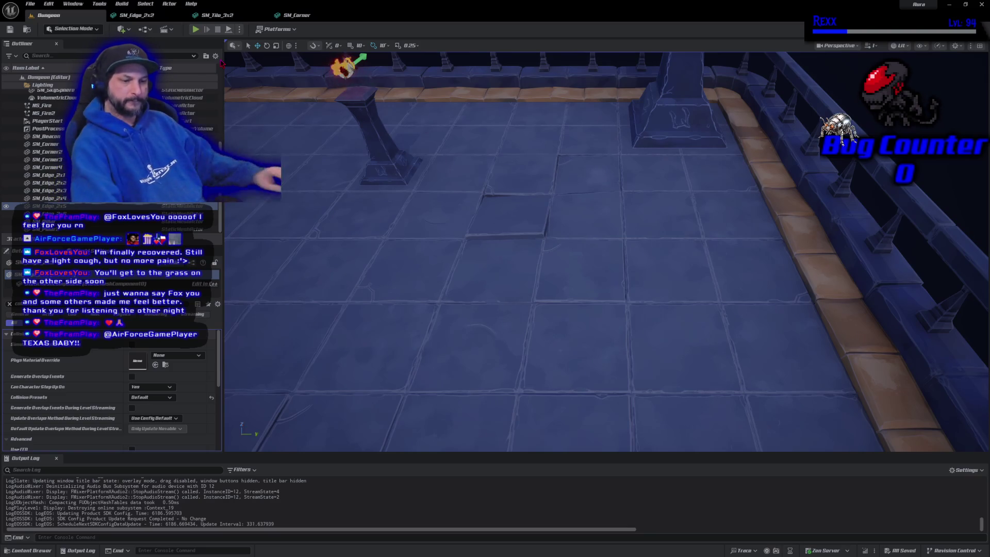
{"action": "left_click_drag", "start_coordinate": [534, 349], "coordinate": [533, 309]}
{"action": "mouse_move", "coordinate": [393, 245]}
{"action": "left_mouse_down"}
{"action": "mouse_move", "coordinate": [677, 205]}
{"action": "mouse_move", "coordinate": [611, 200]}
{"action": "left_mouse_up"}
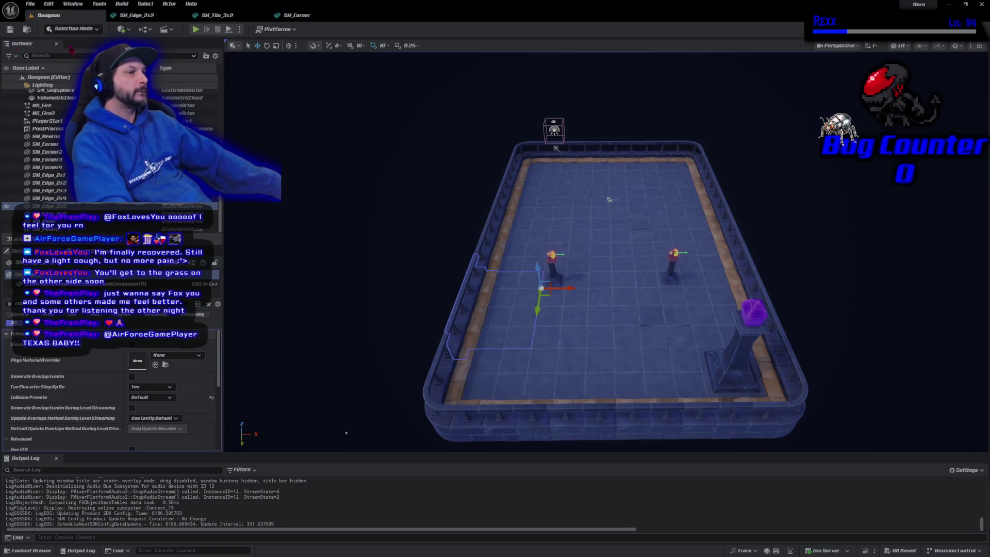
{"action": "left_click", "coordinate": [196, 29]}
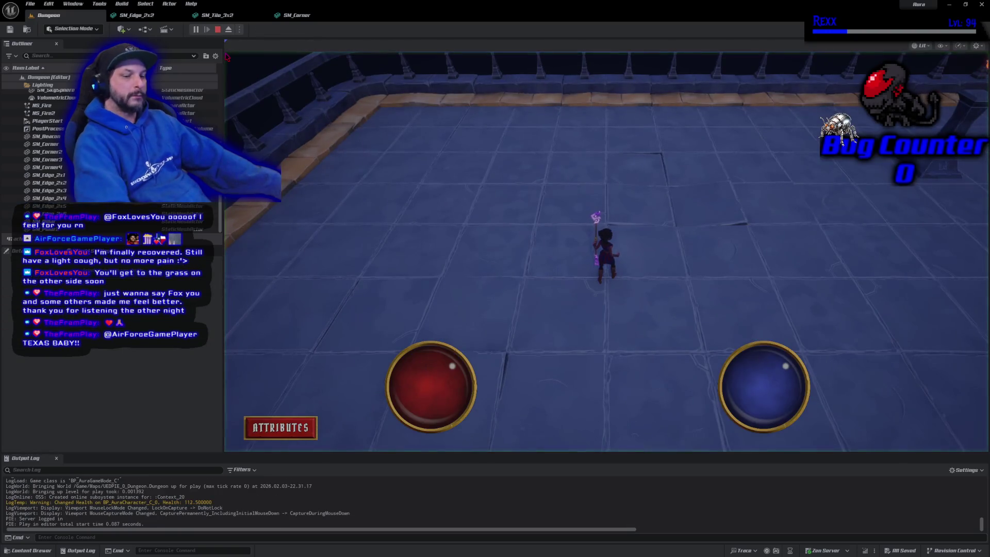
{"action": "key", "text": "Escape"}
{"action": "scroll", "coordinate": [736, 277], "scroll_direction": "down", "scroll_amount": 10}
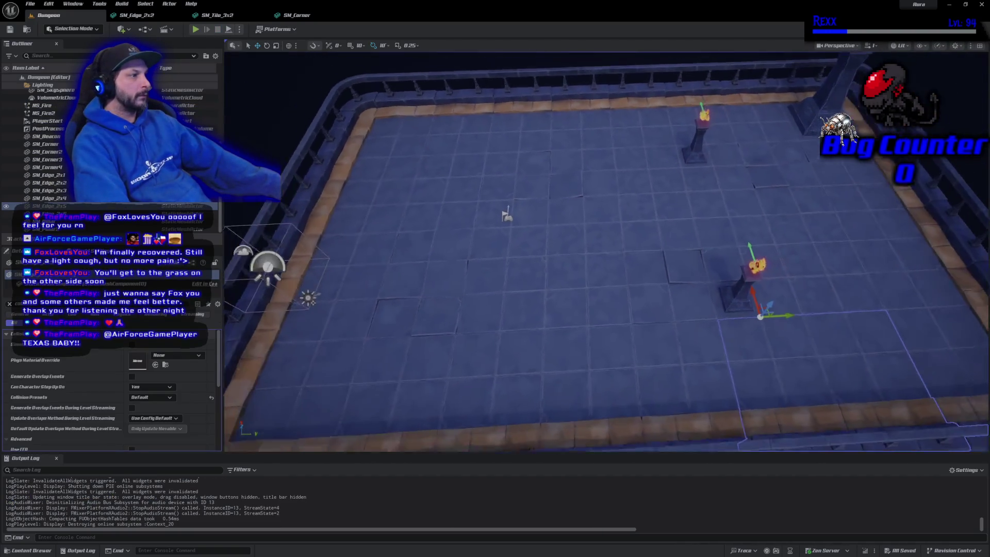
Range-select SM_Beacon through SM_Edge_2x5 in the Outliner to grab all wall meshes
{"action": "left_click", "coordinate": [361, 136]}
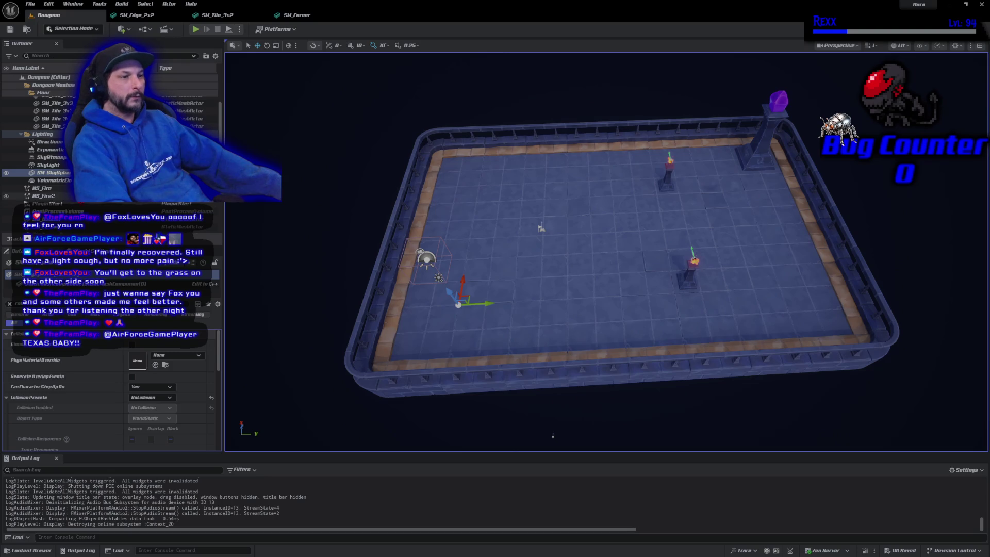
{"action": "scroll", "coordinate": [111, 144], "scroll_direction": "down", "scroll_amount": 2}
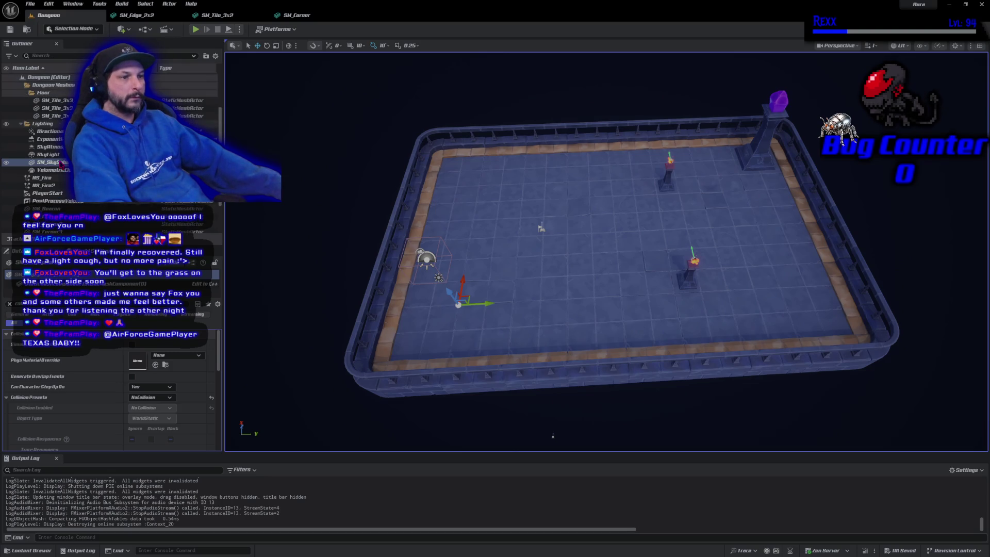
{"action": "left_click_drag", "start_coordinate": [223, 248], "coordinate": [219, 247]}
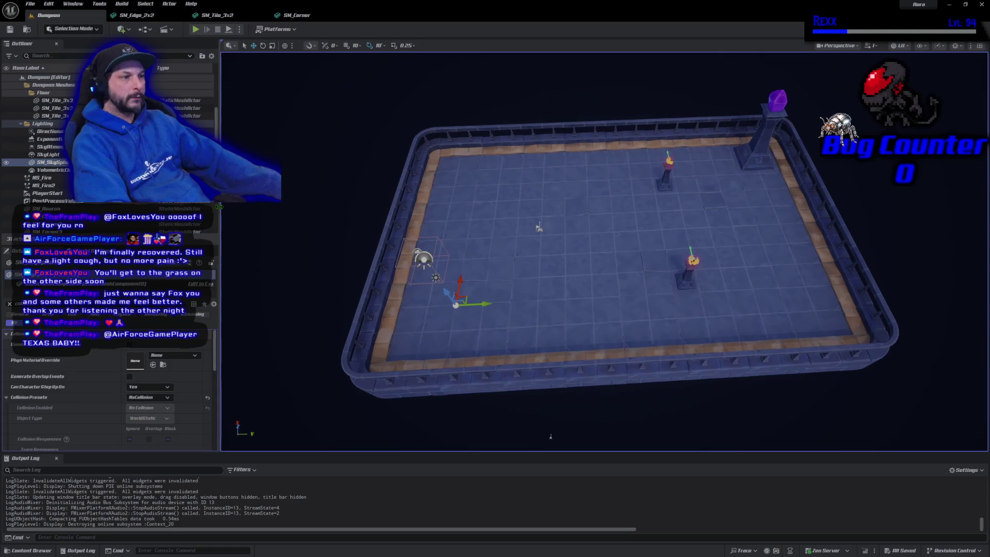
{"action": "scroll", "coordinate": [103, 155], "scroll_direction": "down", "scroll_amount": 5}
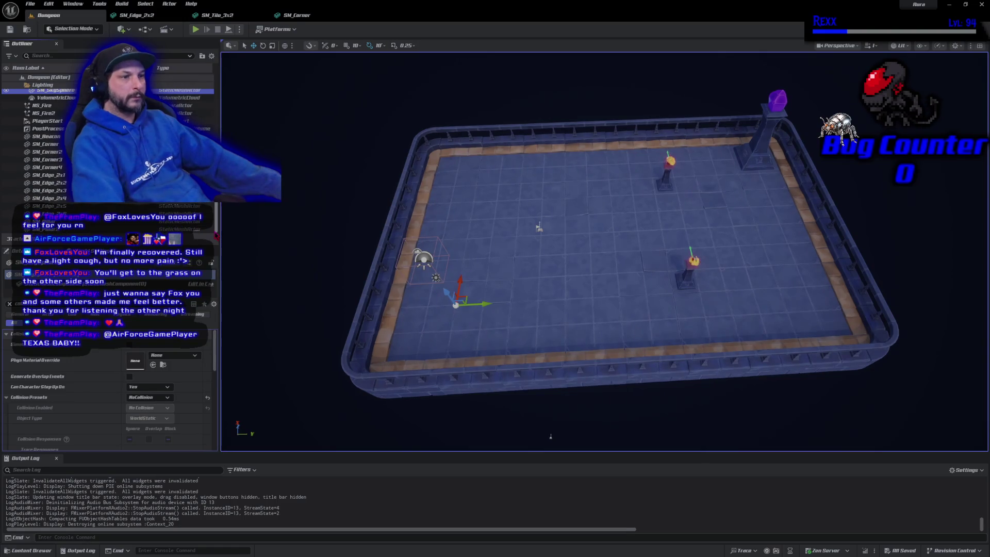
{"action": "left_click", "coordinate": [46, 229]}
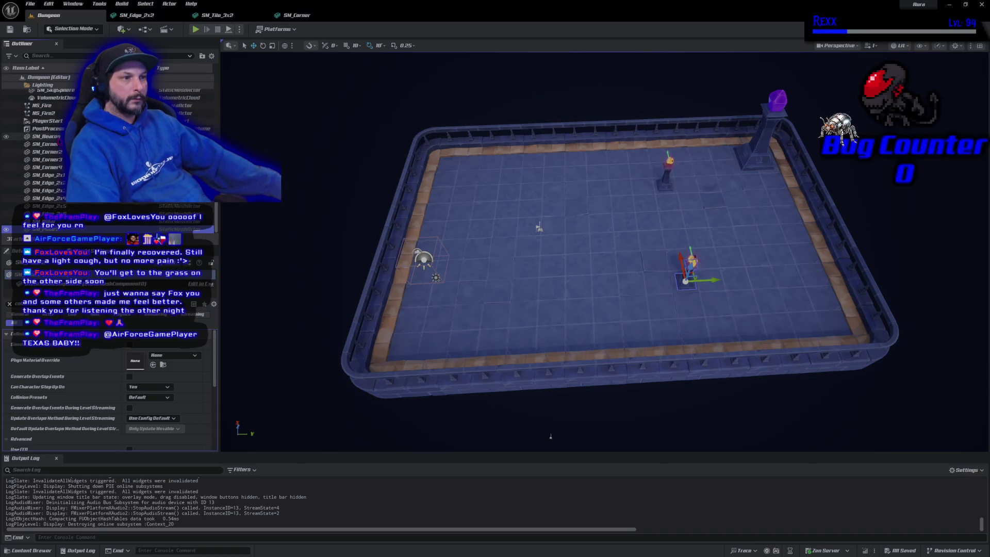
{"action": "left_click", "coordinate": [54, 137], "text": "shift"}
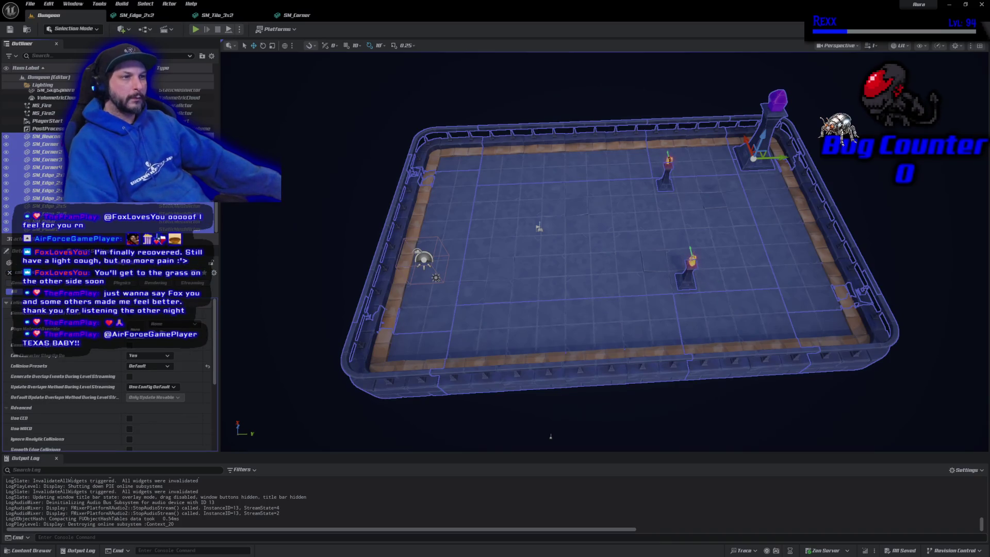
Add NS_Fire and NS_Fire2, drop the selection into Dungeon Meshes, collapse folders, and save
{"action": "left_click", "coordinate": [52, 113], "text": "ctrl"}
{"action": "left_click", "coordinate": [52, 105], "text": "ctrl"}
{"action": "scroll", "coordinate": [200, 93], "scroll_direction": "up", "scroll_amount": 5}
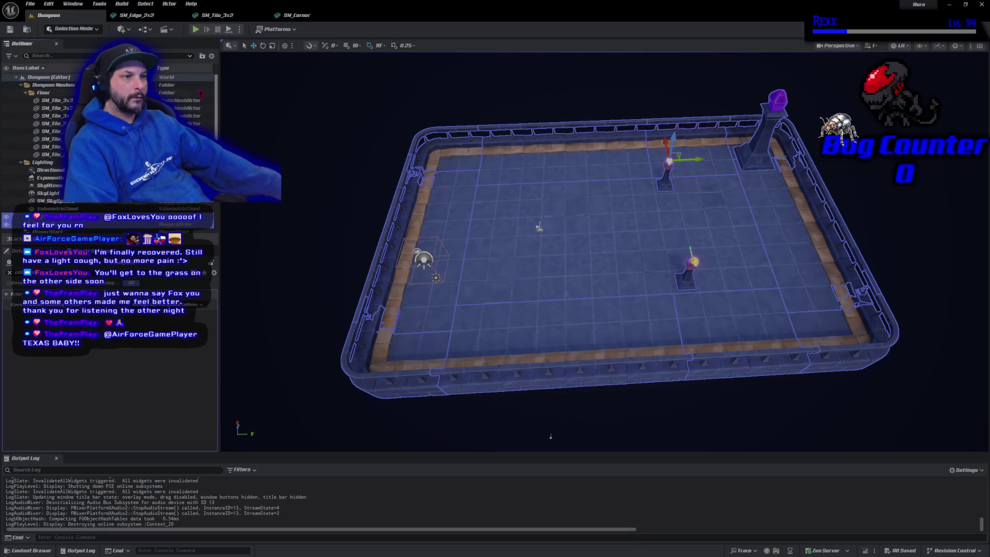
{"action": "left_click_drag", "start_coordinate": [47, 185], "coordinate": [53, 88]}
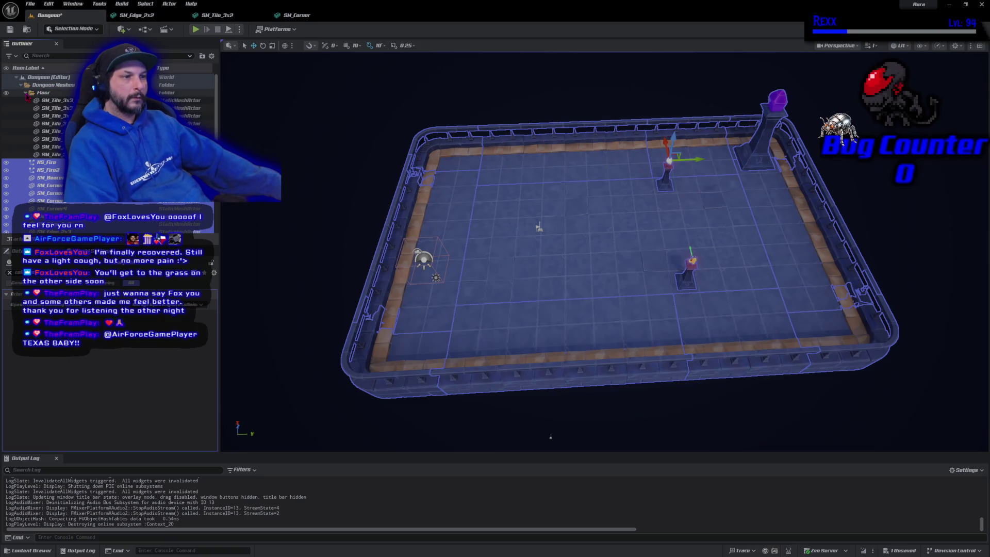
{"action": "left_click", "coordinate": [26, 94]}
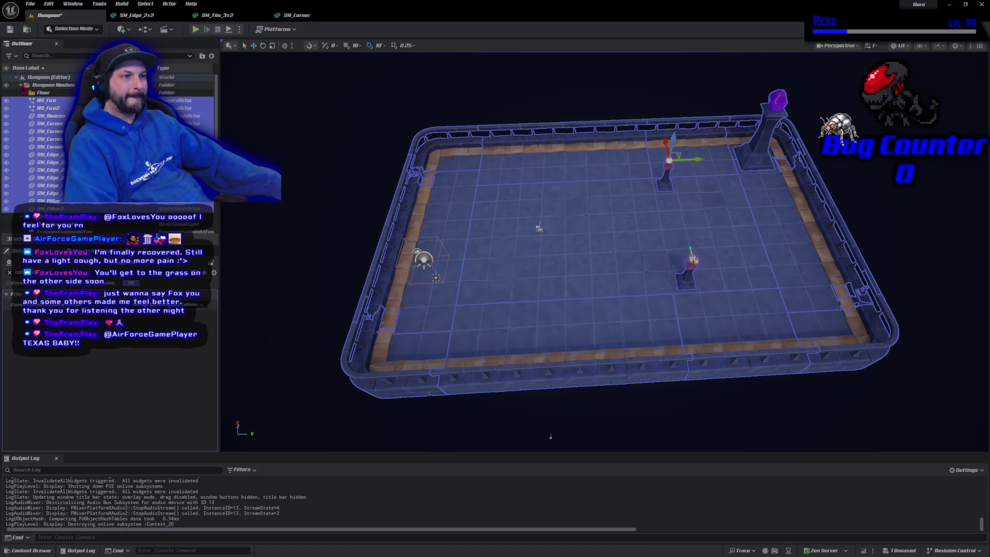
{"action": "left_click", "coordinate": [22, 85]}
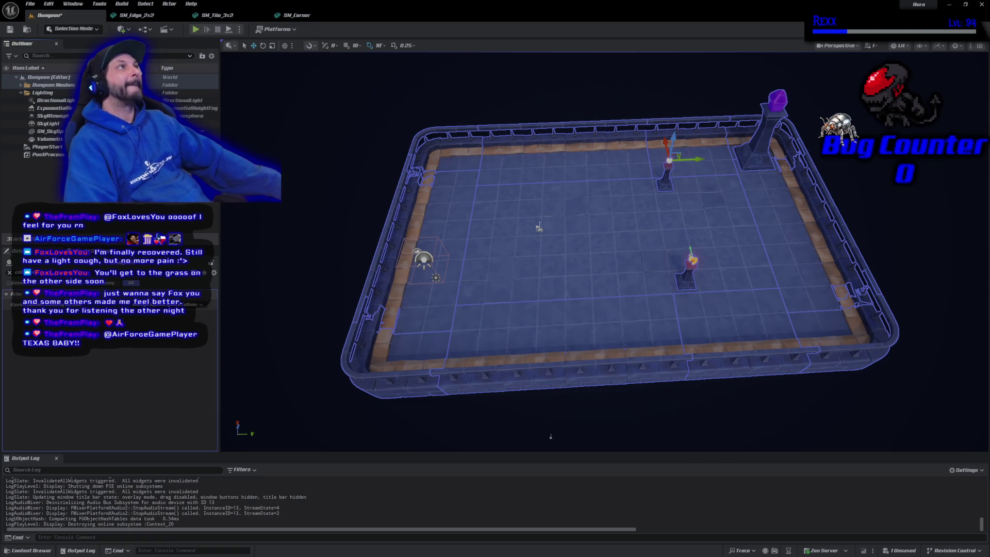
{"action": "key", "text": "ctrl+s"}
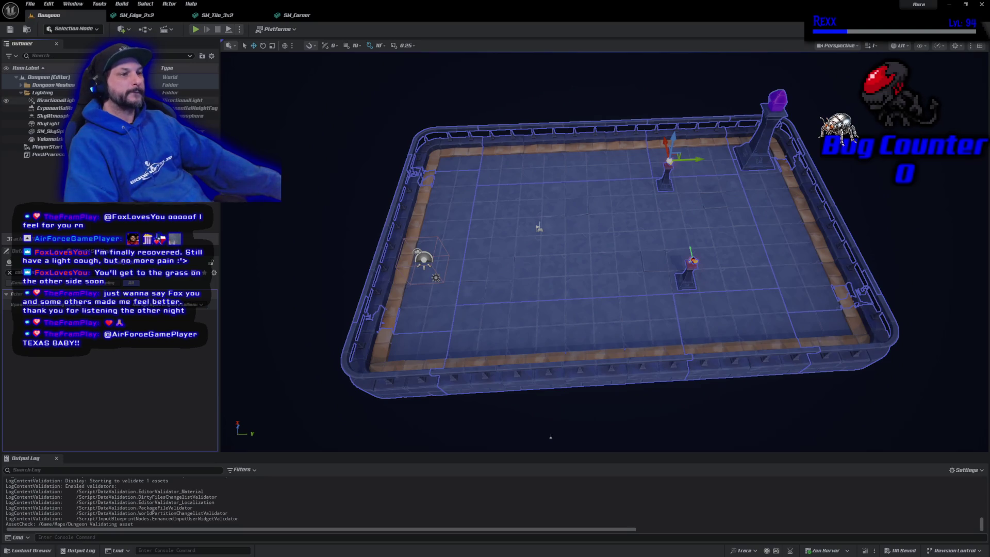
{"action": "left_click", "coordinate": [47, 154]}
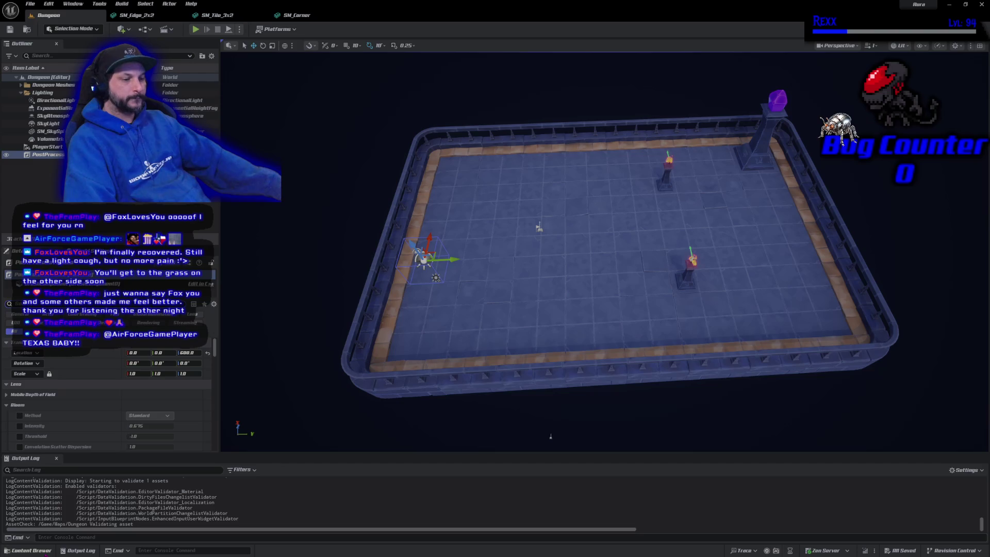
Drag the Idle animation from Characters > Aura > Animations onto the arena centre
{"action": "left_click", "coordinate": [30, 550]}
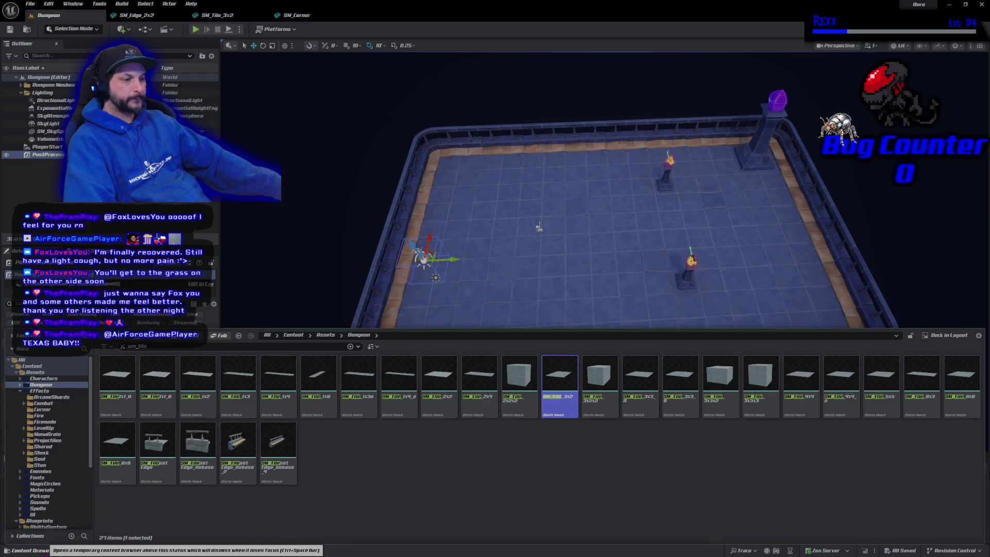
{"action": "left_click", "coordinate": [47, 380]}
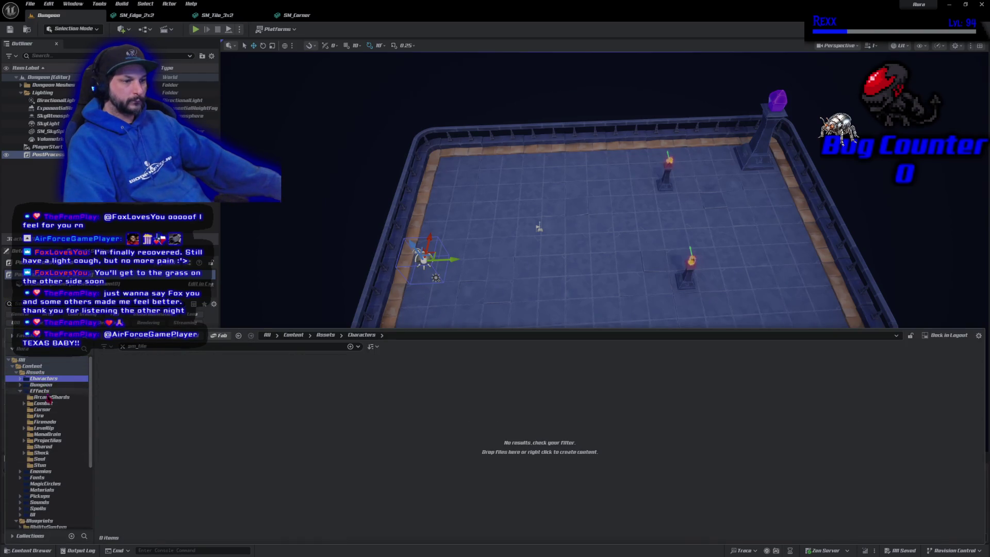
{"action": "left_click", "coordinate": [123, 347]}
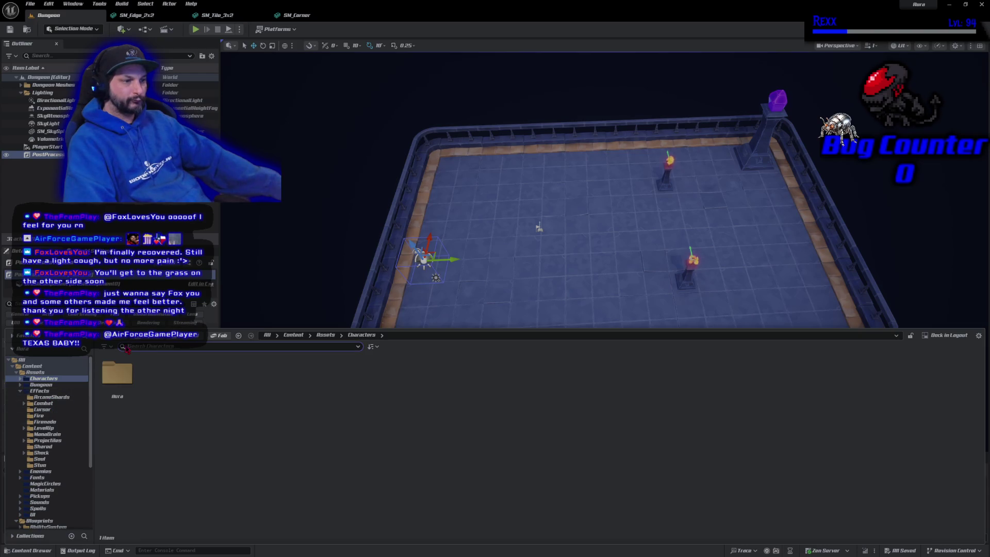
{"action": "double_click", "coordinate": [116, 376]}
{"action": "double_click", "coordinate": [116, 408]}
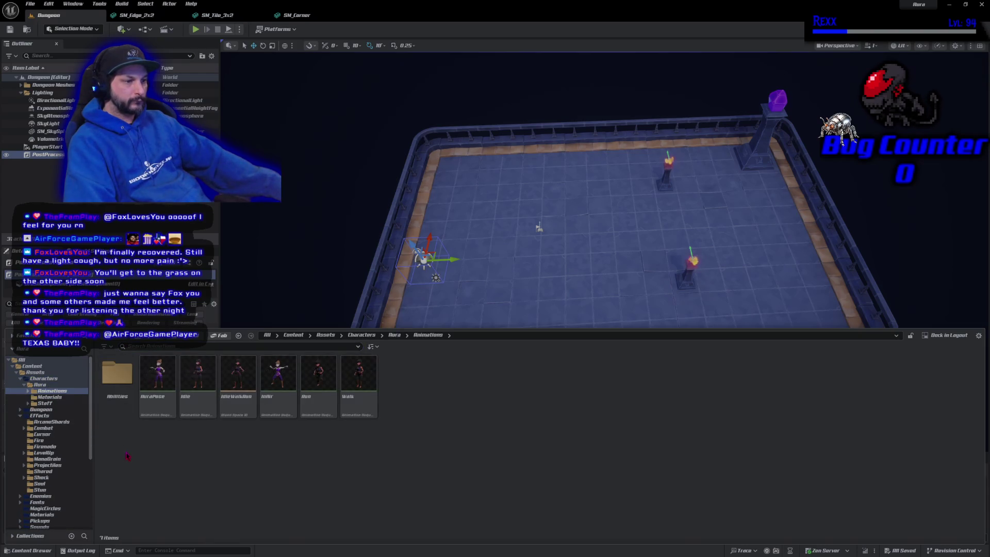
{"action": "mouse_move", "coordinate": [204, 409]}
{"action": "left_mouse_down"}
{"action": "mouse_move", "coordinate": [630, 245]}
{"action": "mouse_move", "coordinate": [618, 240]}
{"action": "left_mouse_up"}
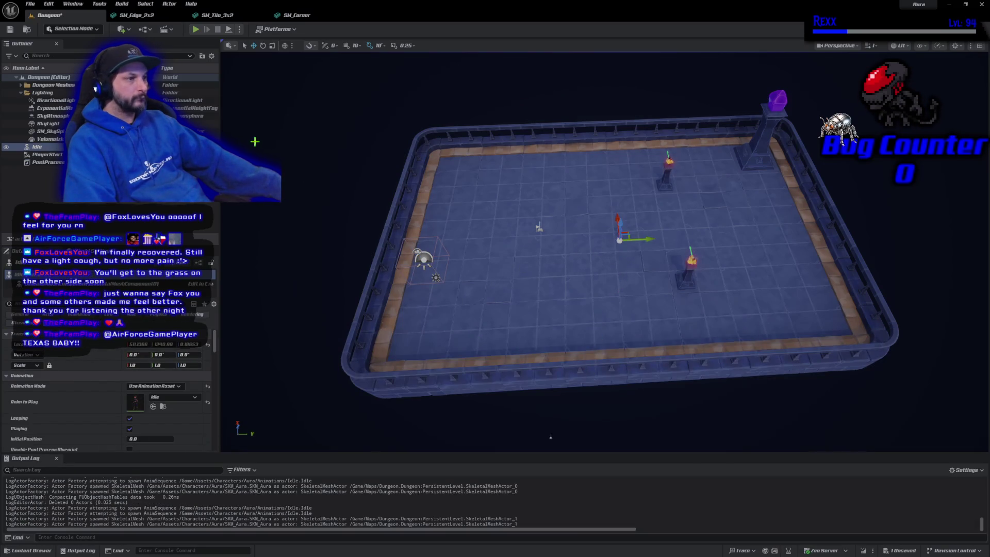
{"action": "key", "text": "Escape"}
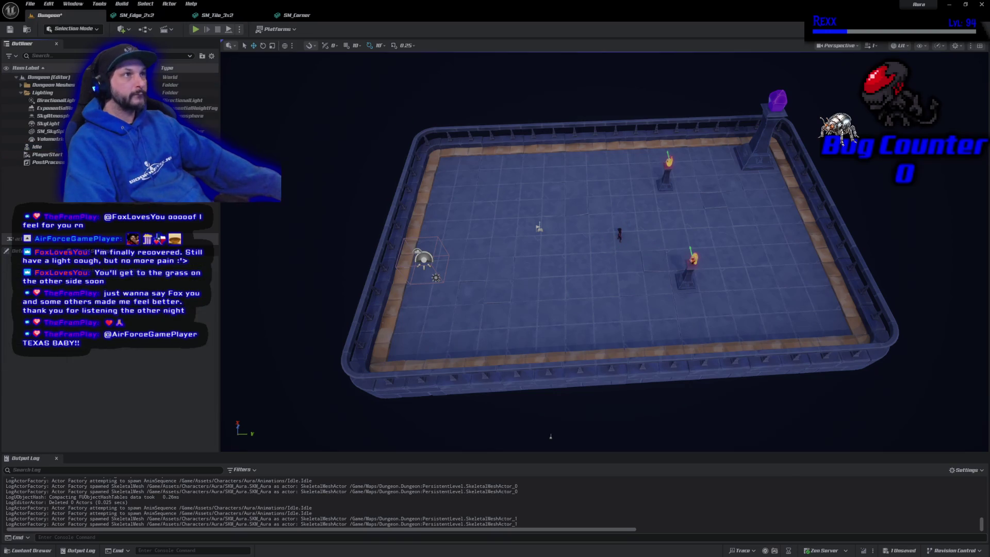
{"action": "mouse_move", "coordinate": [551, 436]}
{"action": "left_mouse_down"}
{"action": "mouse_move", "coordinate": [550, 387]}
{"action": "mouse_move", "coordinate": [568, 403]}
{"action": "left_mouse_up"}
Select the DirectionalLight, PostProcessVolume, VolumetricCloud and SkyLight together
{"action": "left_click", "coordinate": [298, 264]}
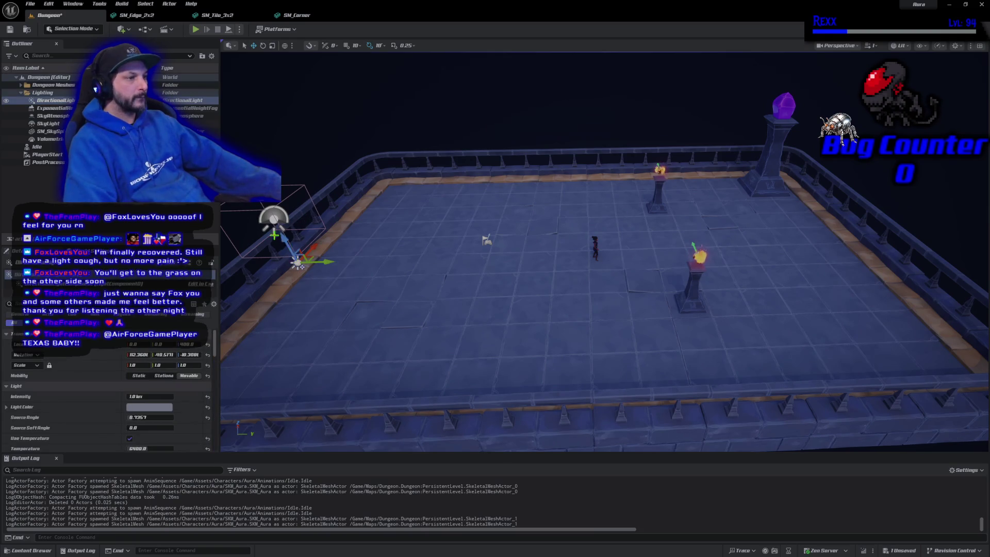
{"action": "left_click", "coordinate": [273, 219], "text": "ctrl"}
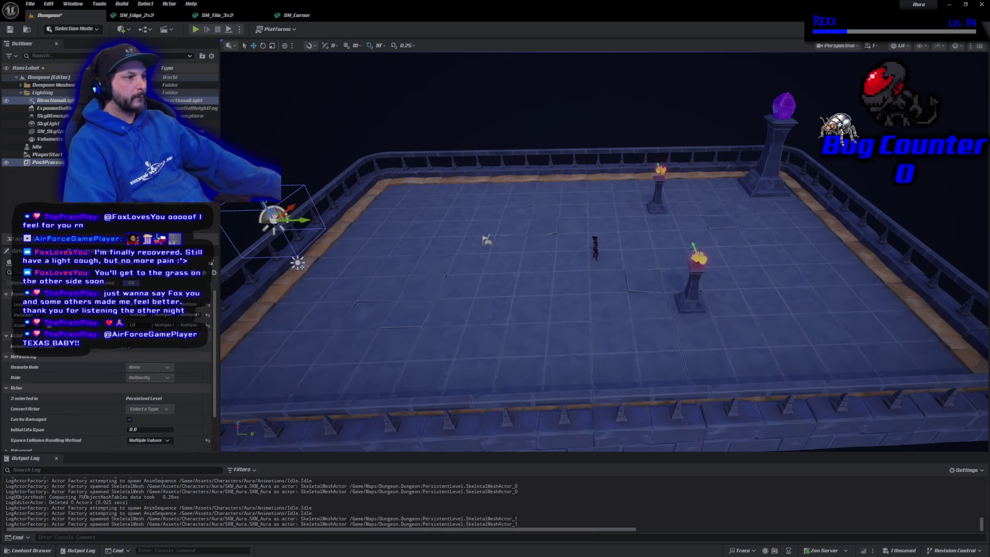
{"action": "left_click", "coordinate": [272, 217], "text": "ctrl"}
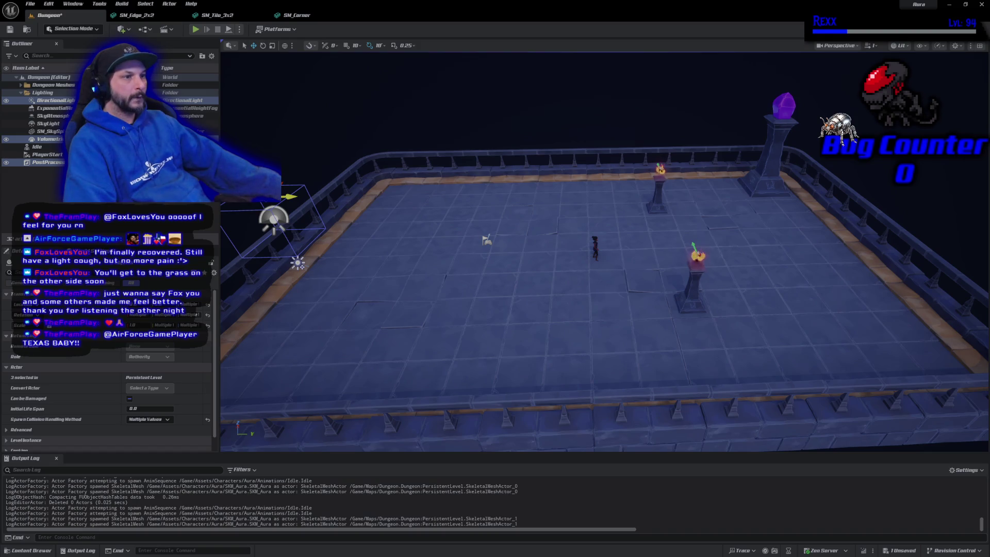
{"action": "mouse_move", "coordinate": [273, 219]}
{"action": "left_mouse_down"}
{"action": "mouse_move", "coordinate": [281, 231]}
{"action": "mouse_move", "coordinate": [271, 168]}
{"action": "left_mouse_up"}
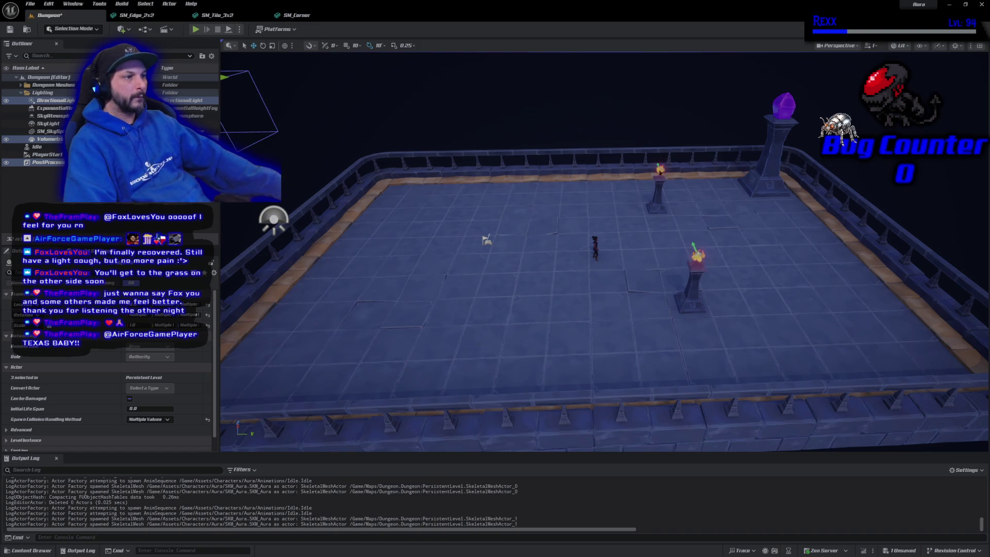
{"action": "key", "text": "ctrl+z"}
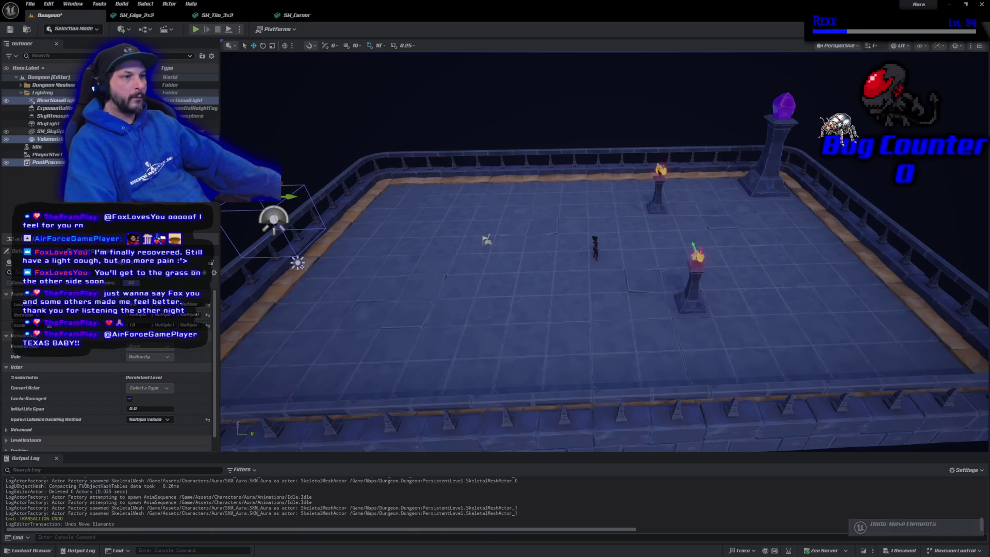
{"action": "left_click", "coordinate": [48, 124], "text": "ctrl"}
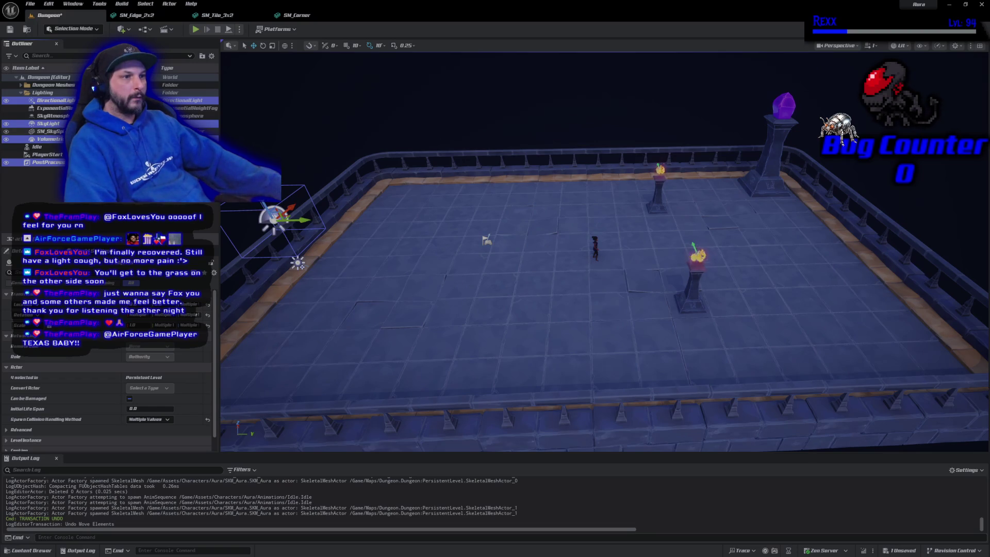
{"action": "left_click", "coordinate": [54, 108], "text": "ctrl"}
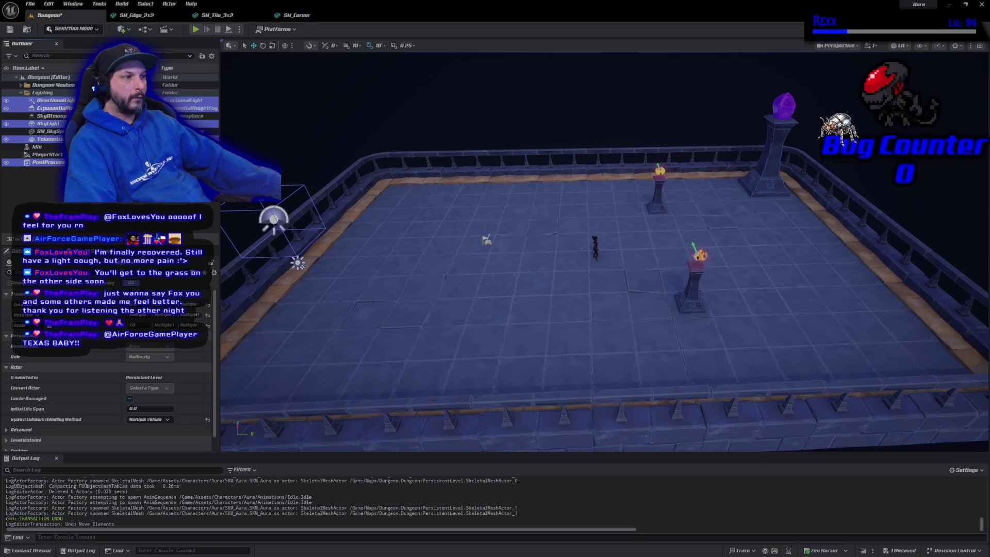
{"action": "left_click", "coordinate": [54, 108], "text": "ctrl"}
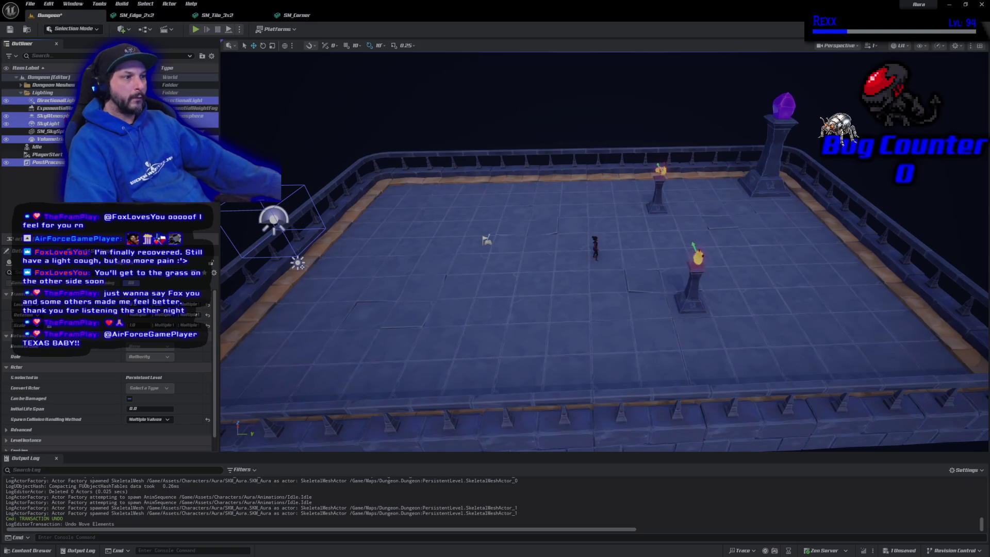
{"action": "left_click", "coordinate": [297, 264], "text": "ctrl"}
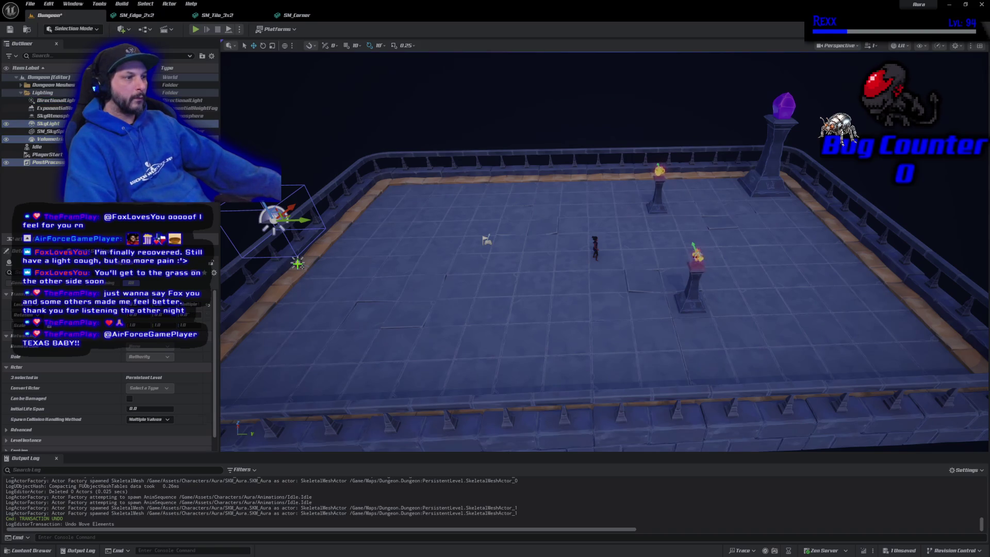
{"action": "left_click", "coordinate": [298, 263], "text": "ctrl"}
Raise the selected lighting actors straight up above the arena and save the level
{"action": "left_click_drag", "start_coordinate": [284, 238], "coordinate": [226, 86]}
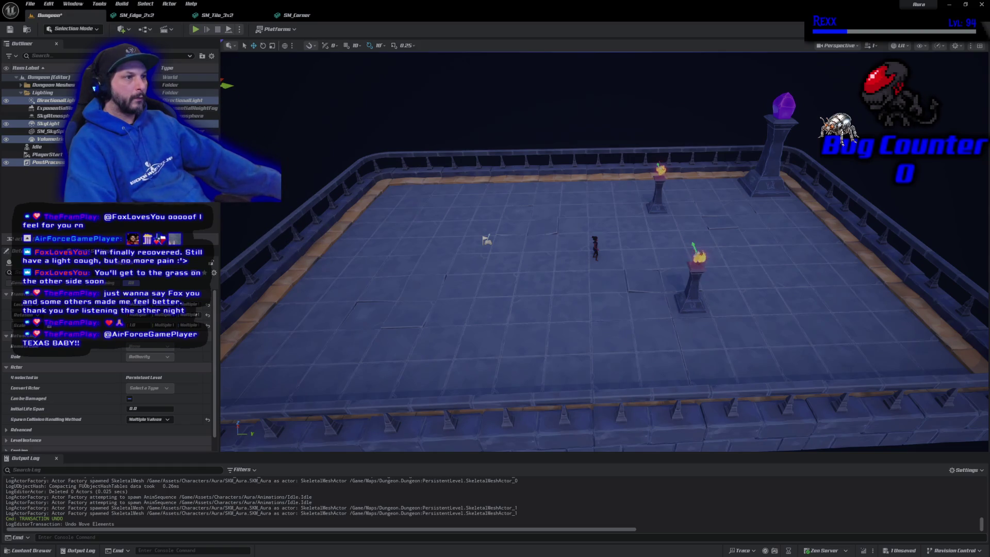
{"action": "mouse_move", "coordinate": [302, 148]}
{"action": "left_mouse_down"}
{"action": "mouse_move", "coordinate": [301, 113]}
{"action": "mouse_move", "coordinate": [300, 150]}
{"action": "left_mouse_up"}
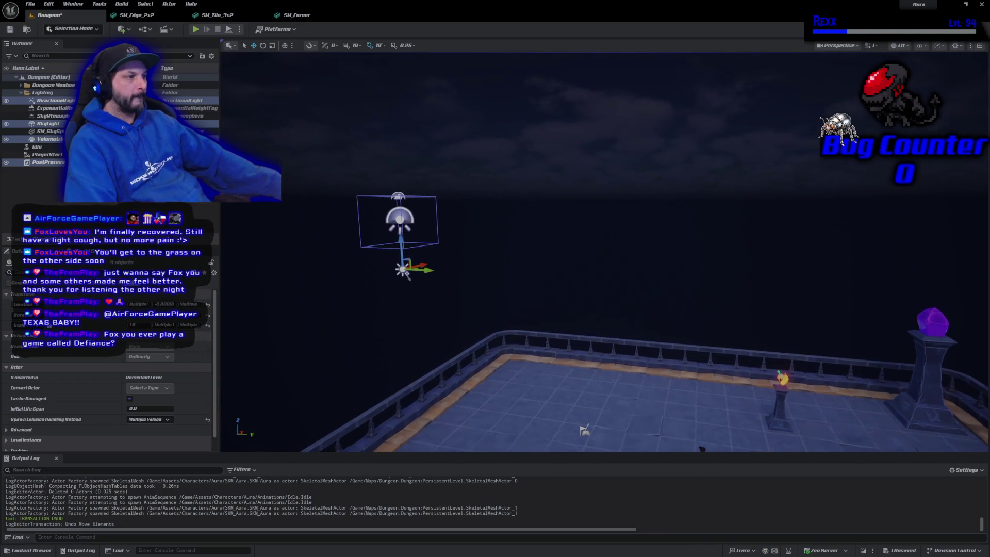
{"action": "left_click_drag", "start_coordinate": [407, 275], "coordinate": [399, 93]}
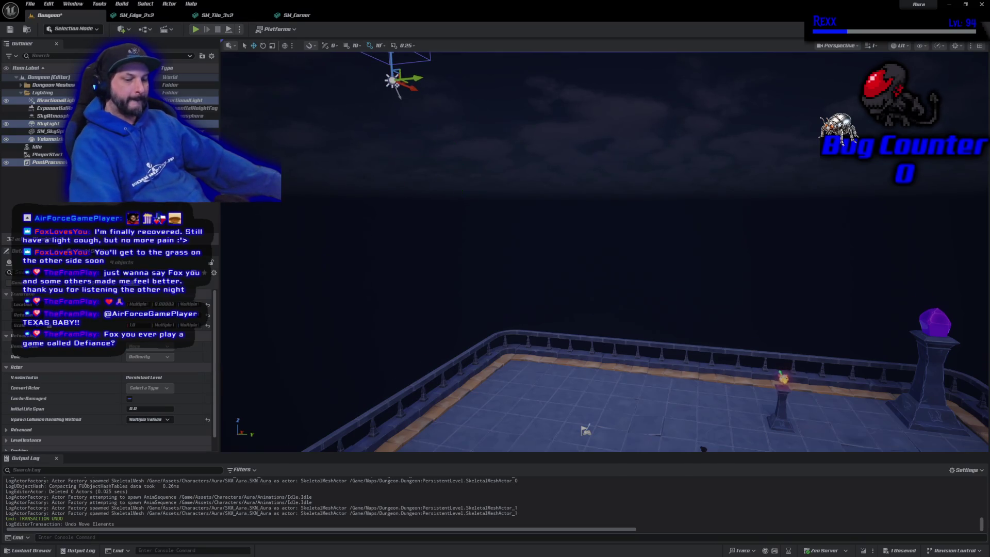
{"action": "key", "text": "f"}
{"action": "key", "text": "ctrl+s"}
{"action": "left_click_drag", "start_coordinate": [487, 250], "coordinate": [491, 283]}
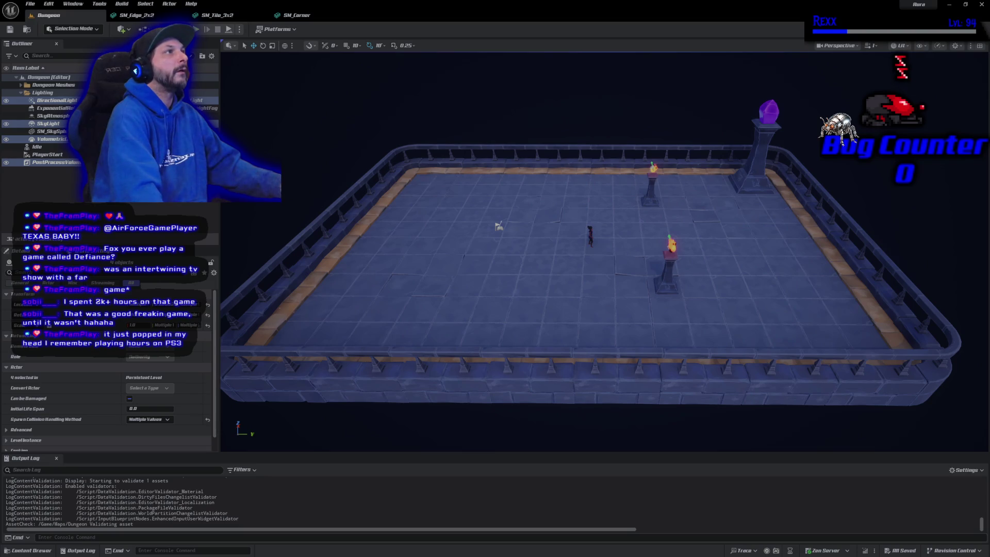
Select only the PostProcessVolume and collapse its Bloom, Lens, Camera and Depth of Field sections
{"action": "left_click_drag", "start_coordinate": [216, 354], "coordinate": [216, 355]}
{"action": "left_click", "coordinate": [70, 162]}
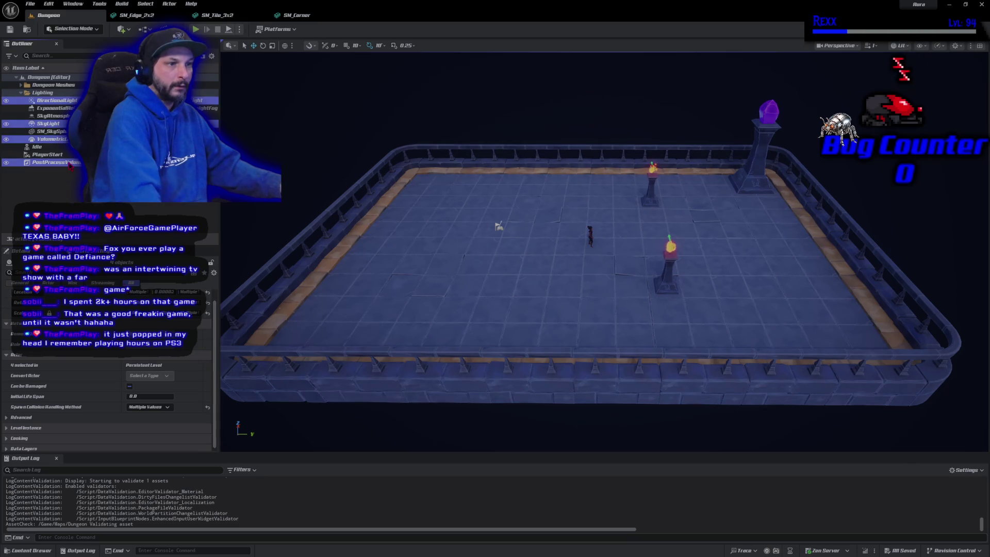
{"action": "scroll", "coordinate": [134, 397], "scroll_direction": "down", "scroll_amount": 5}
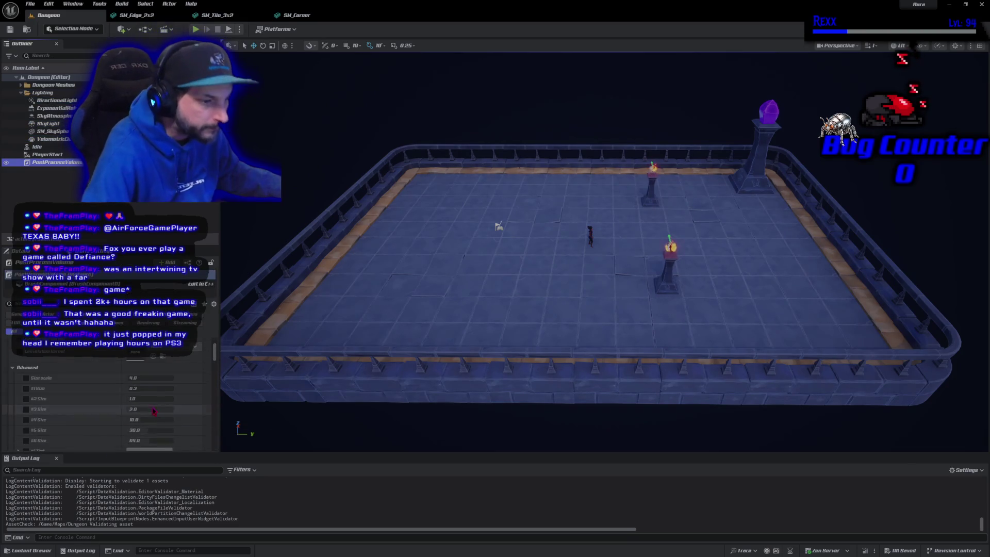
{"action": "scroll", "coordinate": [153, 410], "scroll_direction": "down", "scroll_amount": 5}
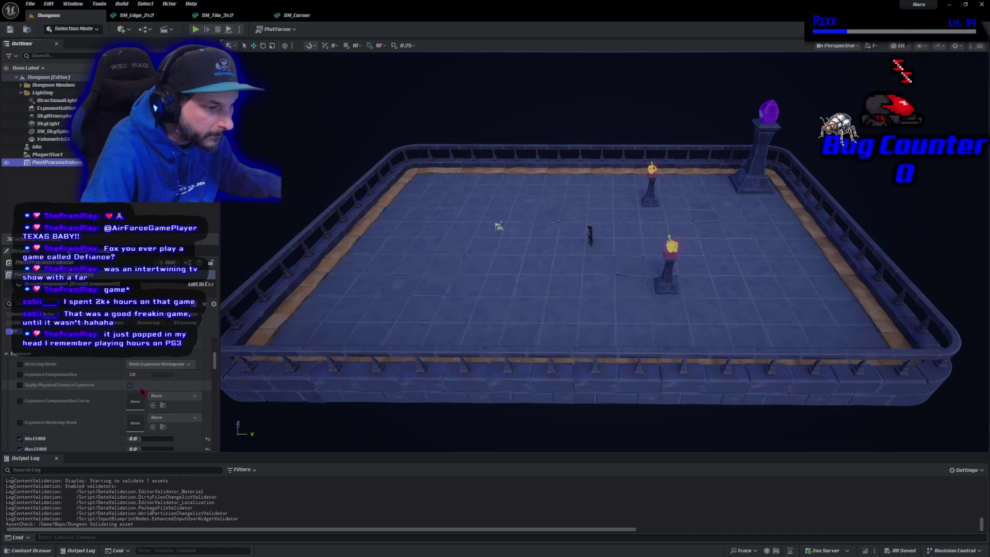
{"action": "scroll", "coordinate": [142, 392], "scroll_direction": "up", "scroll_amount": 2}
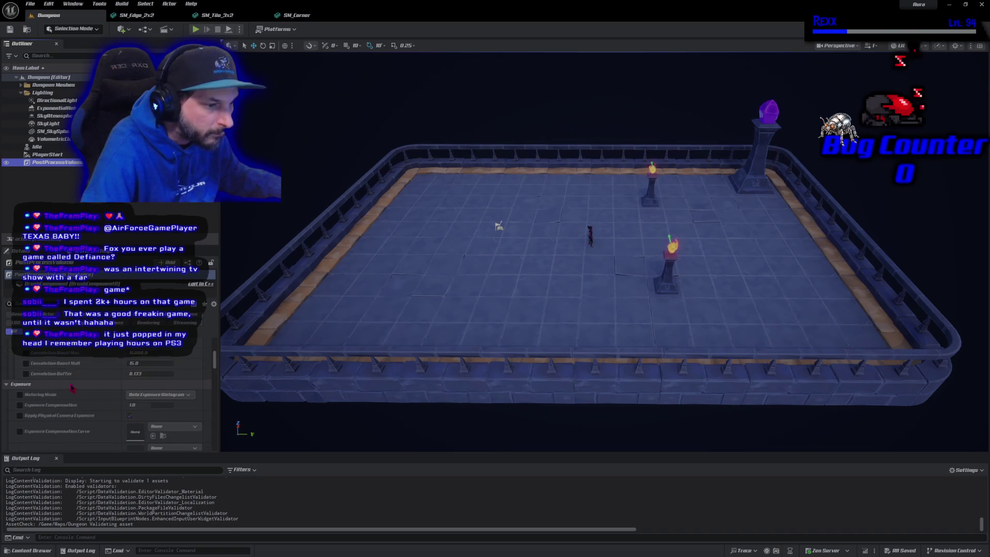
{"action": "scroll", "coordinate": [16, 389], "scroll_direction": "up", "scroll_amount": 5}
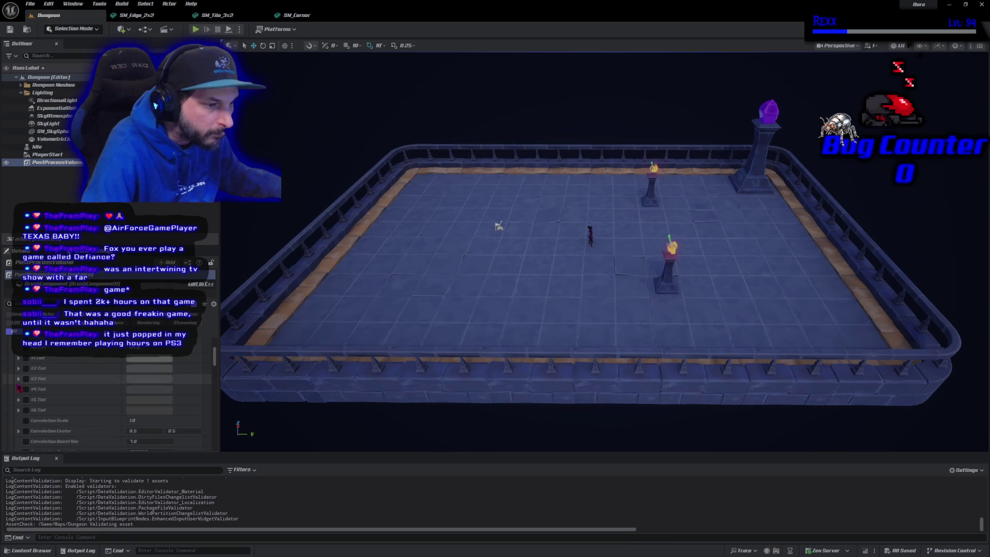
{"action": "scroll", "coordinate": [18, 388], "scroll_direction": "up", "scroll_amount": 2}
{"action": "left_click", "coordinate": [17, 385]}
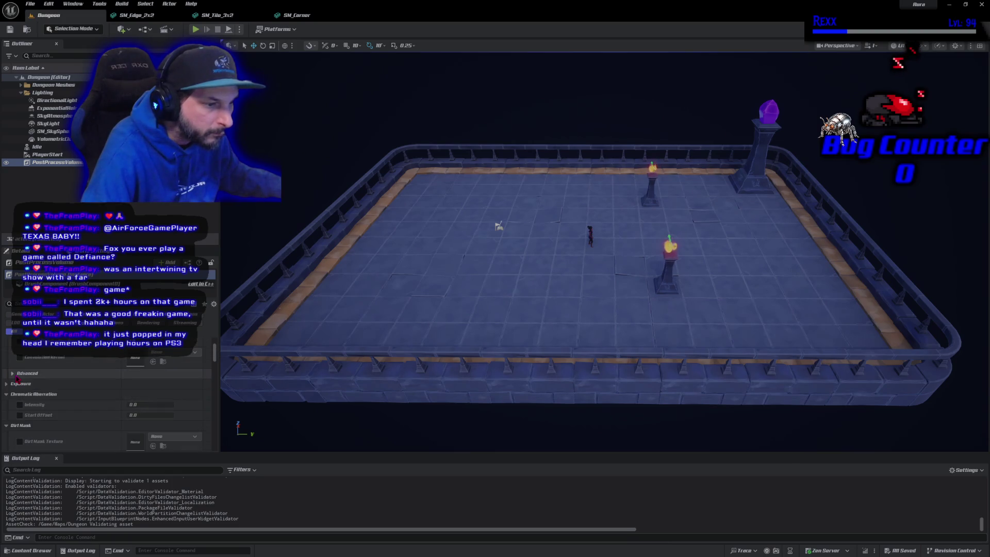
{"action": "left_click", "coordinate": [10, 387]}
{"action": "left_click", "coordinate": [10, 384]}
{"action": "left_click", "coordinate": [9, 393]}
{"action": "left_click", "coordinate": [9, 403]}
{"action": "left_click", "coordinate": [11, 414]}
{"action": "left_click", "coordinate": [14, 424]}
{"action": "left_click", "coordinate": [19, 434]}
{"action": "left_click", "coordinate": [8, 445]}
Collapse the colour grading, Film, Global Illumination, Reflections and Path Tracing sections
{"action": "scroll", "coordinate": [10, 412], "scroll_direction": "down", "scroll_amount": 2}
{"action": "left_click", "coordinate": [6, 403]}
{"action": "left_click", "coordinate": [7, 414]}
{"action": "left_click", "coordinate": [7, 424]}
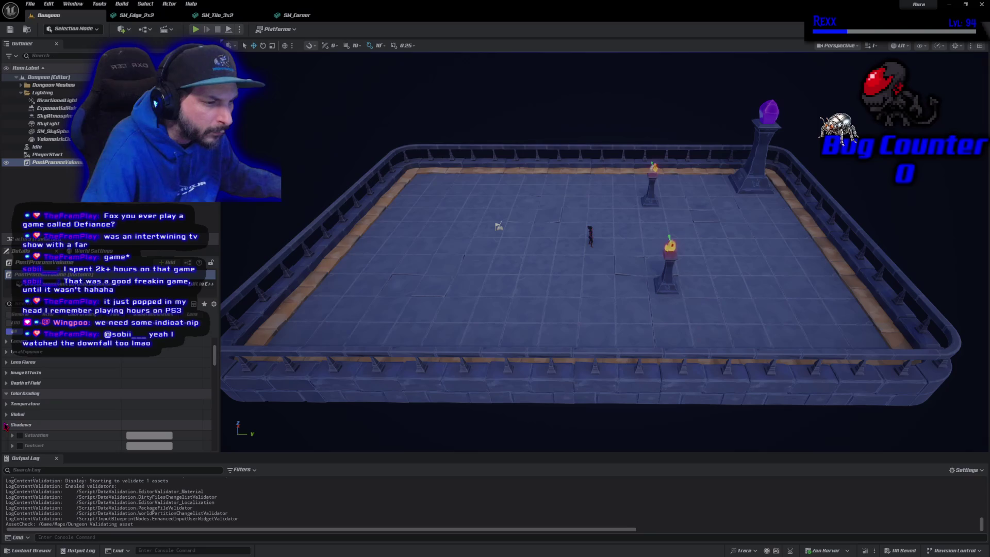
{"action": "left_click", "coordinate": [6, 434]}
{"action": "scroll", "coordinate": [11, 403], "scroll_direction": "down", "scroll_amount": 3}
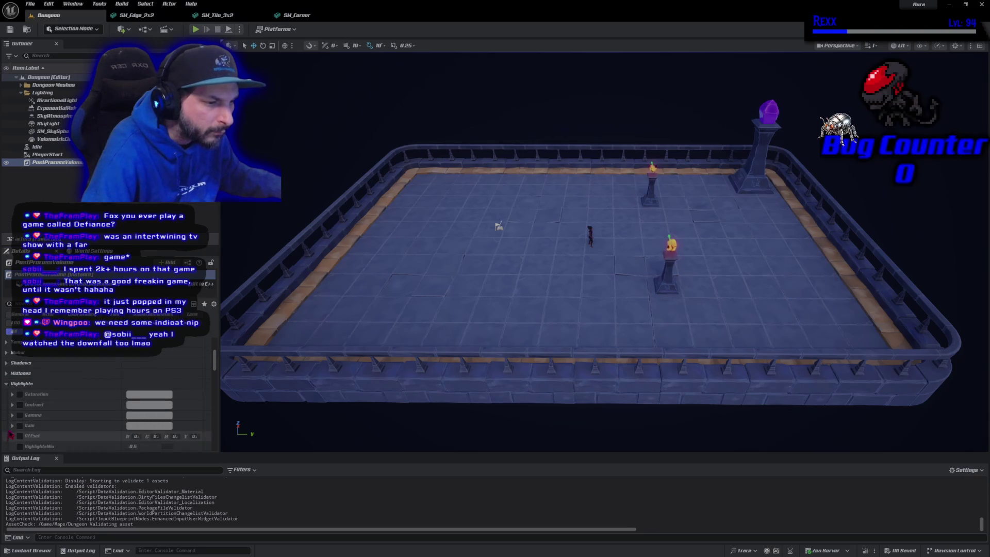
{"action": "left_click", "coordinate": [7, 346]}
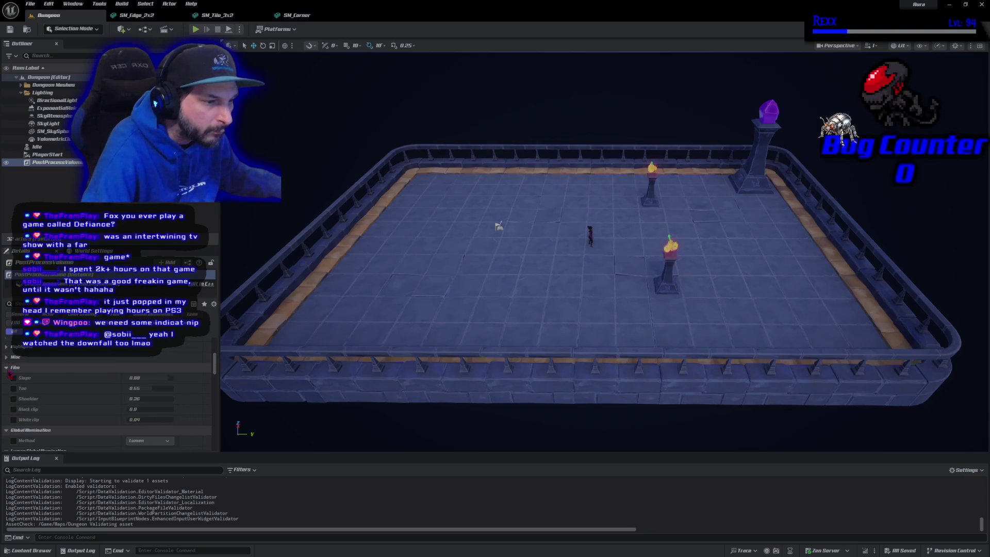
{"action": "left_click", "coordinate": [7, 369]}
{"action": "left_click", "coordinate": [7, 378]}
{"action": "left_click", "coordinate": [7, 389]}
{"action": "left_click", "coordinate": [6, 398]}
{"action": "left_click", "coordinate": [7, 408]}
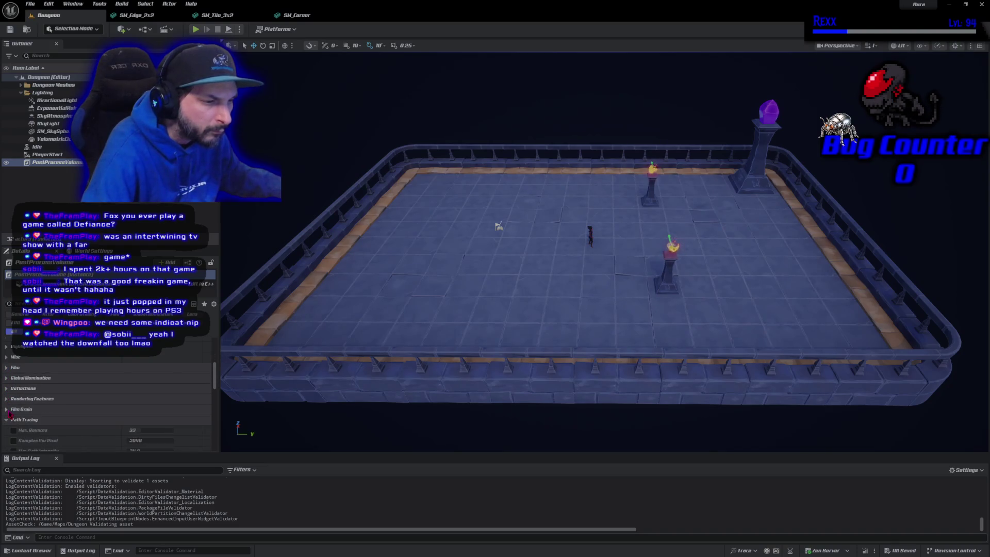
{"action": "left_click", "coordinate": [7, 419]}
{"action": "left_click", "coordinate": [7, 430]}
Collapse Brush Settings and expand Color Grading > Temperature
{"action": "scroll", "coordinate": [8, 413], "scroll_direction": "down", "scroll_amount": 3}
{"action": "left_click", "coordinate": [6, 389]}
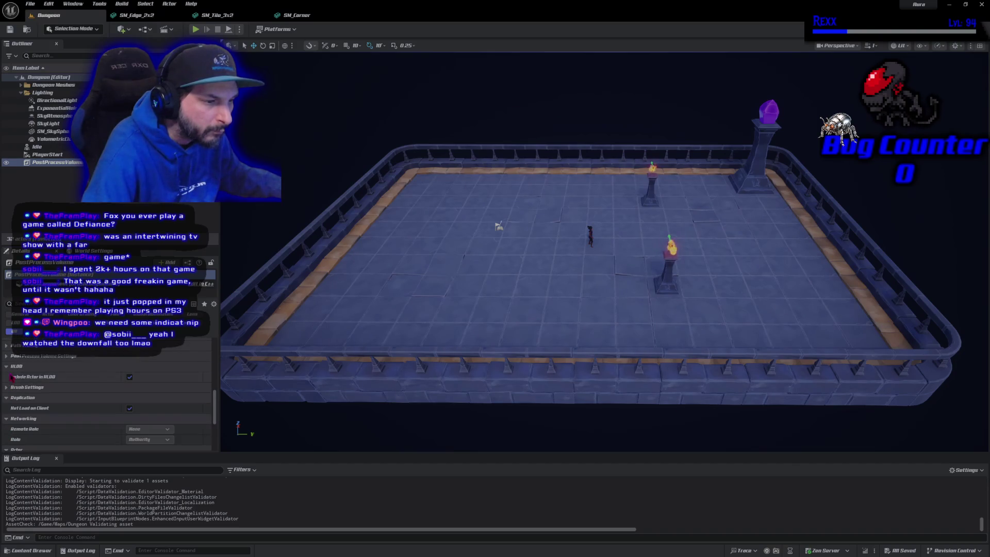
{"action": "scroll", "coordinate": [11, 382], "scroll_direction": "up", "scroll_amount": 4}
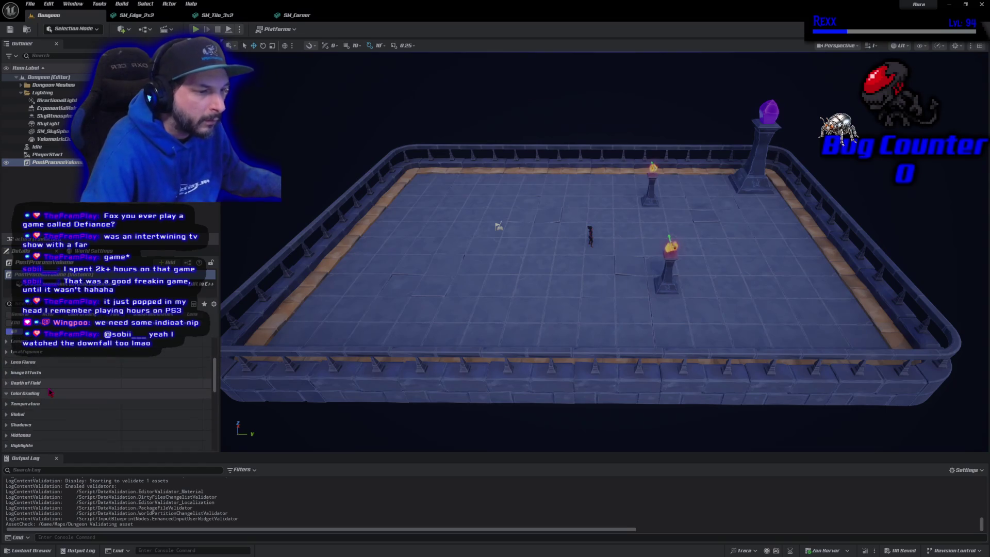
{"action": "left_click", "coordinate": [8, 405]}
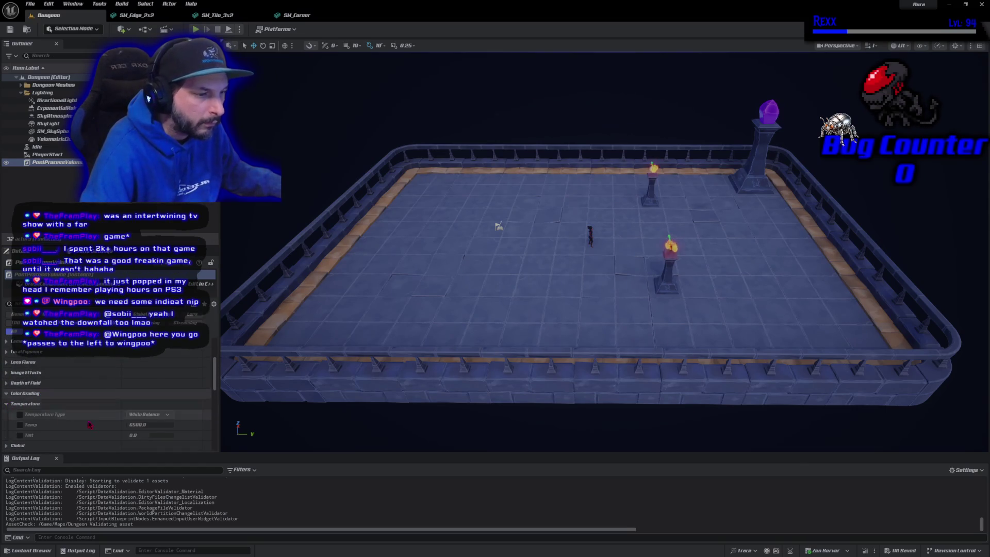
{"action": "scroll", "coordinate": [98, 421], "scroll_direction": "down", "scroll_amount": 3}
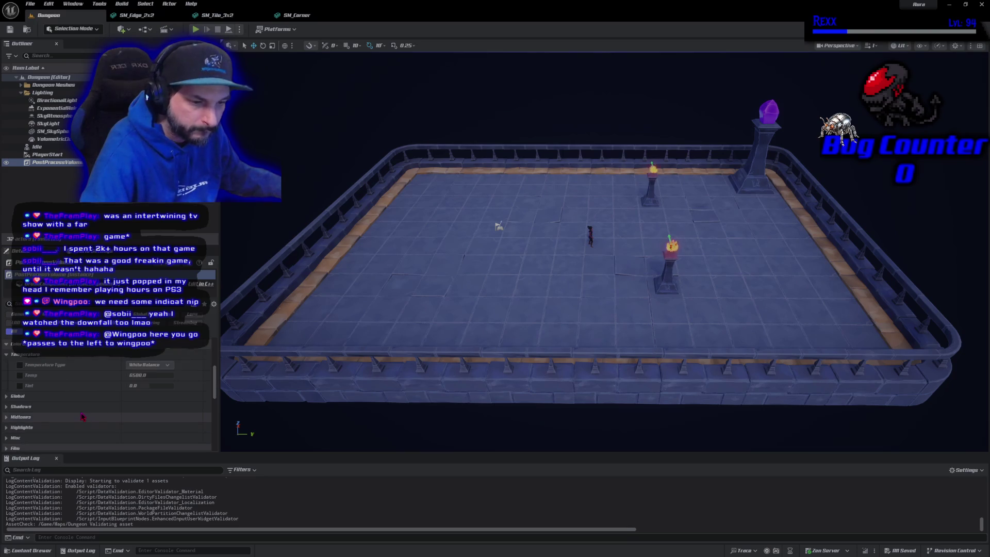